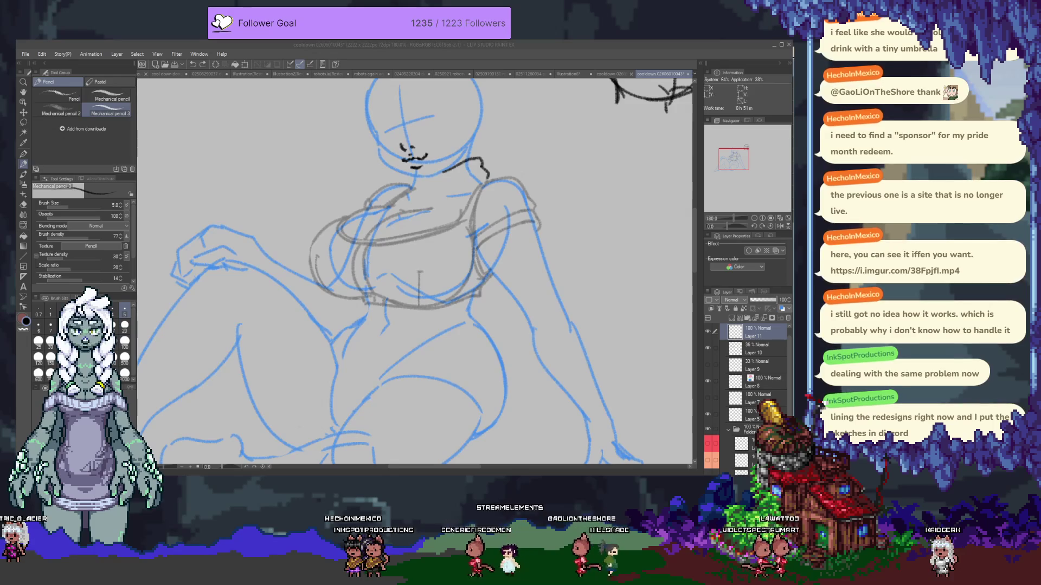
# - Ink the line under the chin, the right shoulder curve and the left shoulder line in black
pyautogui.click(474, 185)
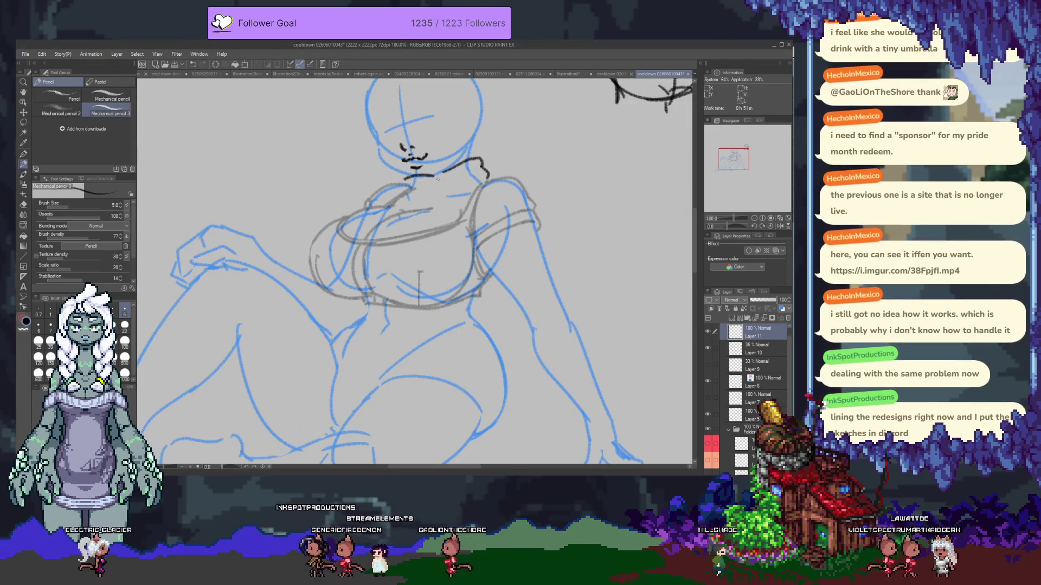
pyautogui.moveTo(401, 172); pyautogui.dragTo(443, 171)
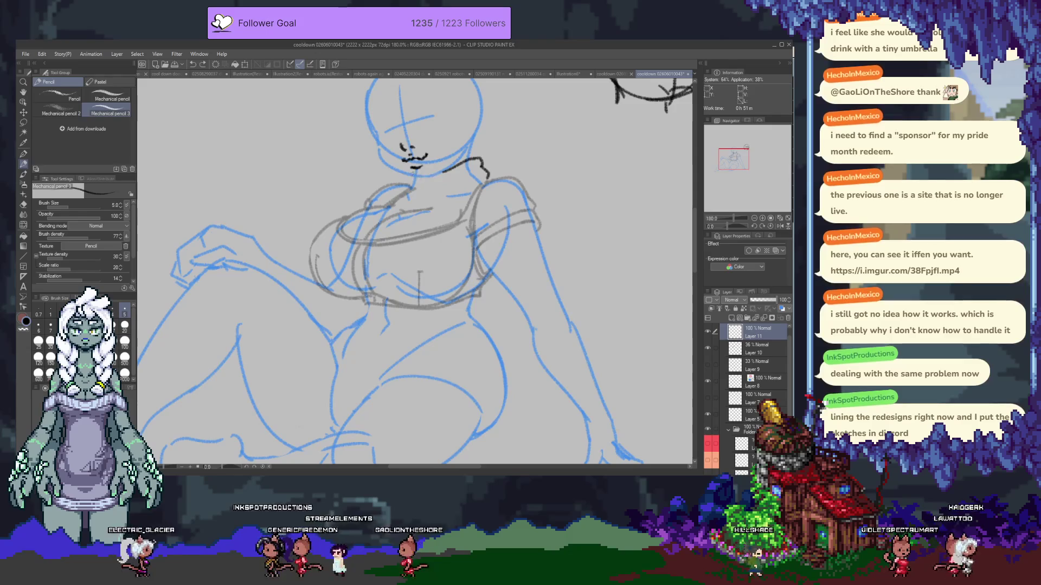
pyautogui.hotkey('ctrl', 'z')
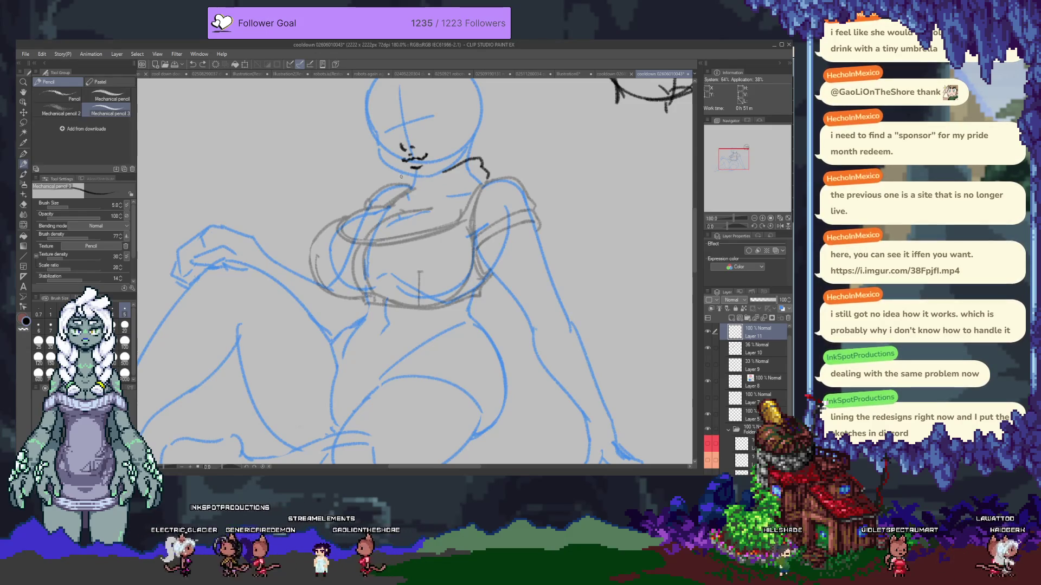
pyautogui.moveTo(398, 173)
pyautogui.mouseDown()
pyautogui.moveTo(443, 169)
pyautogui.moveTo(393, 186)
pyautogui.mouseUp()
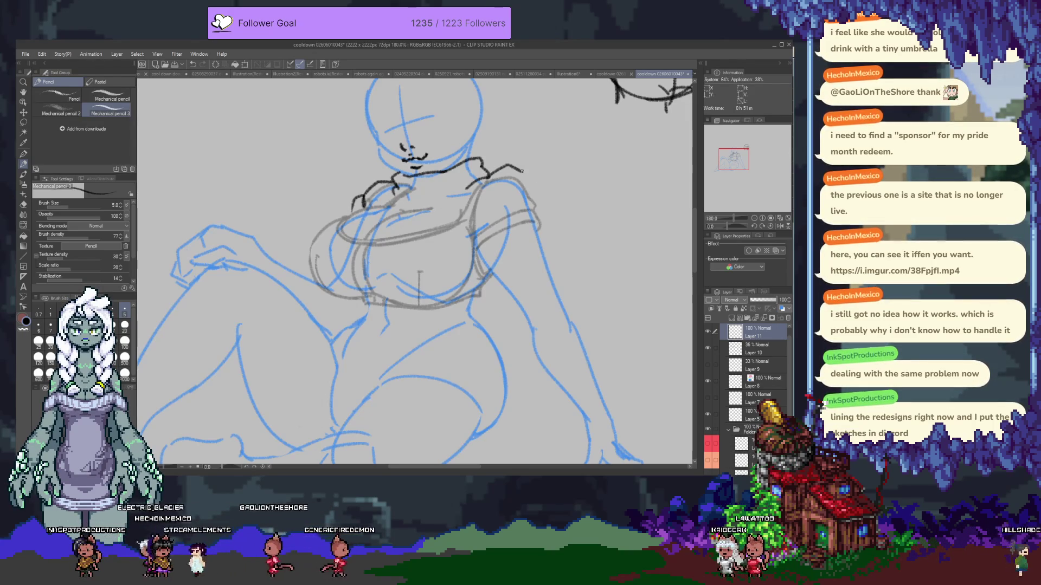
pyautogui.moveTo(492, 168); pyautogui.dragTo(535, 197)
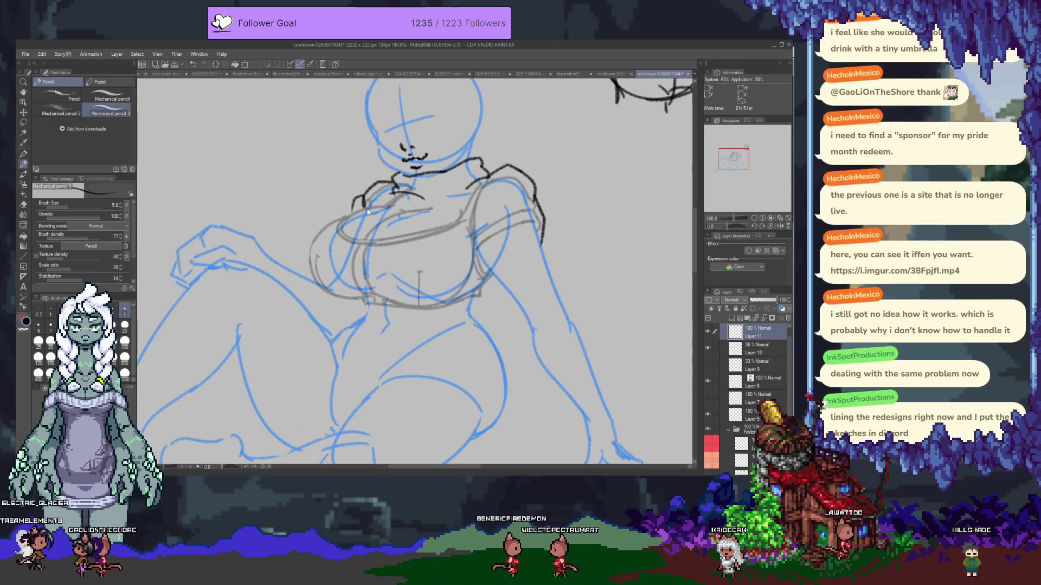
pyautogui.moveTo(376, 209)
pyautogui.mouseDown()
pyautogui.moveTo(321, 223)
pyautogui.moveTo(311, 275)
pyautogui.moveTo(375, 208)
pyautogui.mouseUp()
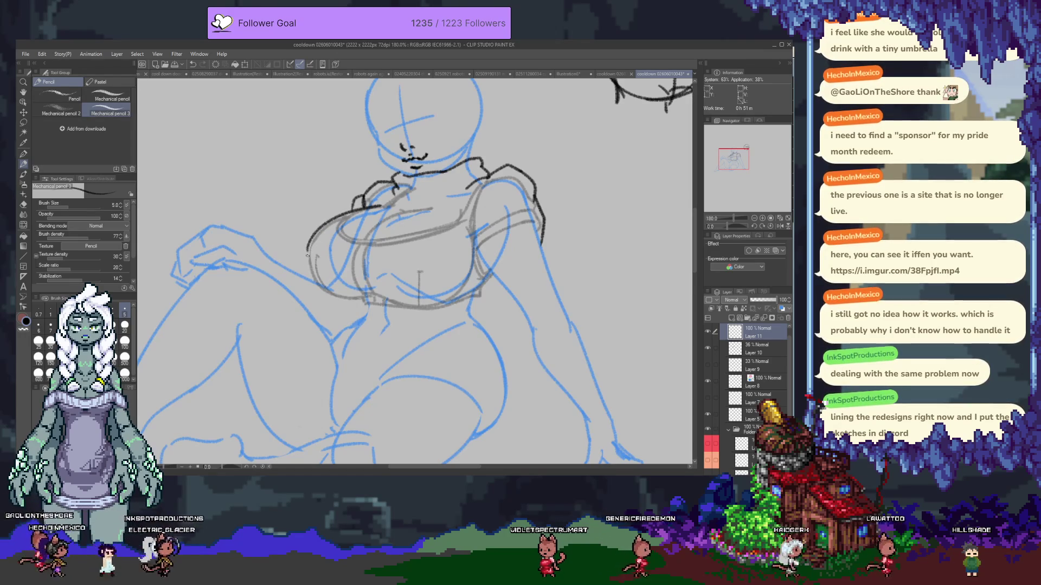
# - Ink the lower-left breast curve in bold black, redoing the stroke until it sits right
pyautogui.moveTo(309, 265); pyautogui.dragTo(370, 309)
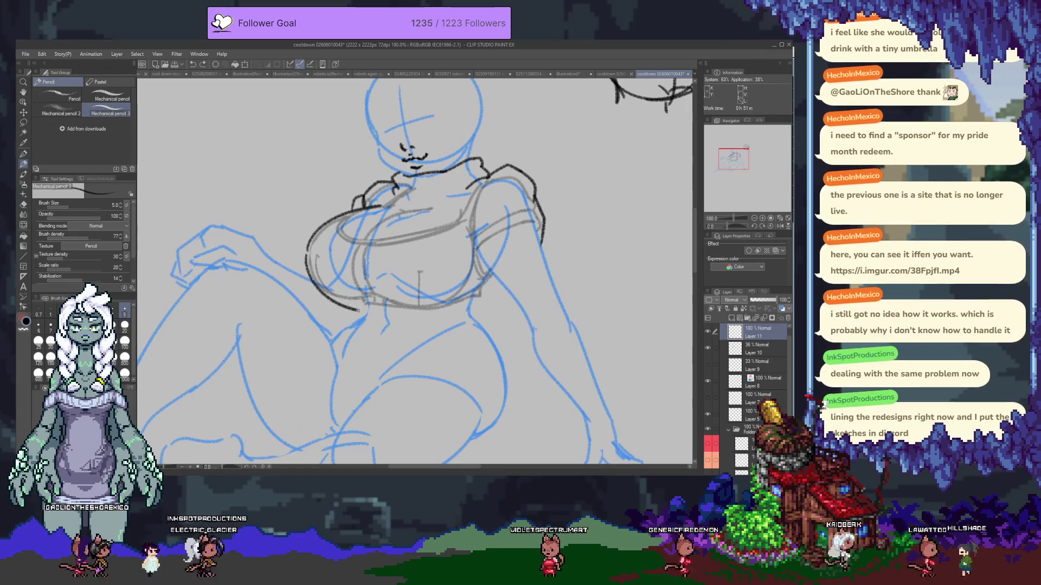
pyautogui.hotkey('ctrl', 'z')
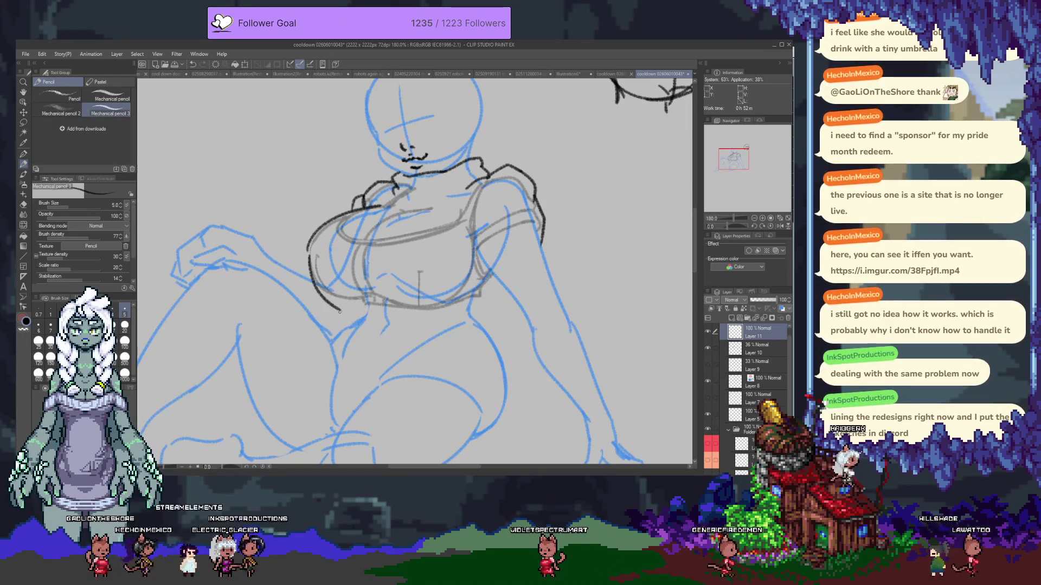
pyautogui.moveTo(308, 248); pyautogui.dragTo(354, 317)
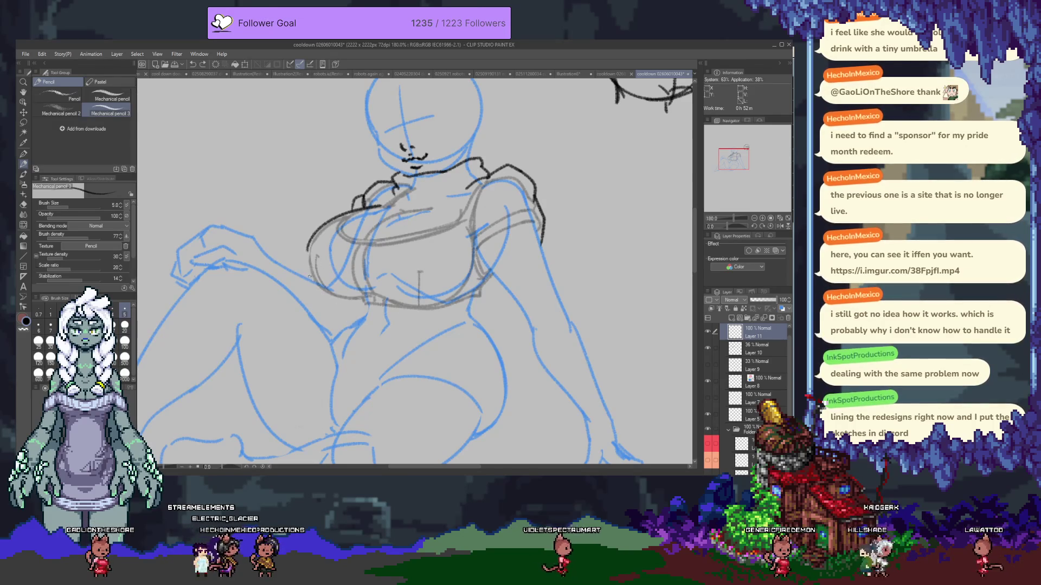
pyautogui.moveTo(311, 254)
pyautogui.mouseDown()
pyautogui.moveTo(360, 310)
pyautogui.moveTo(329, 333)
pyautogui.mouseUp()
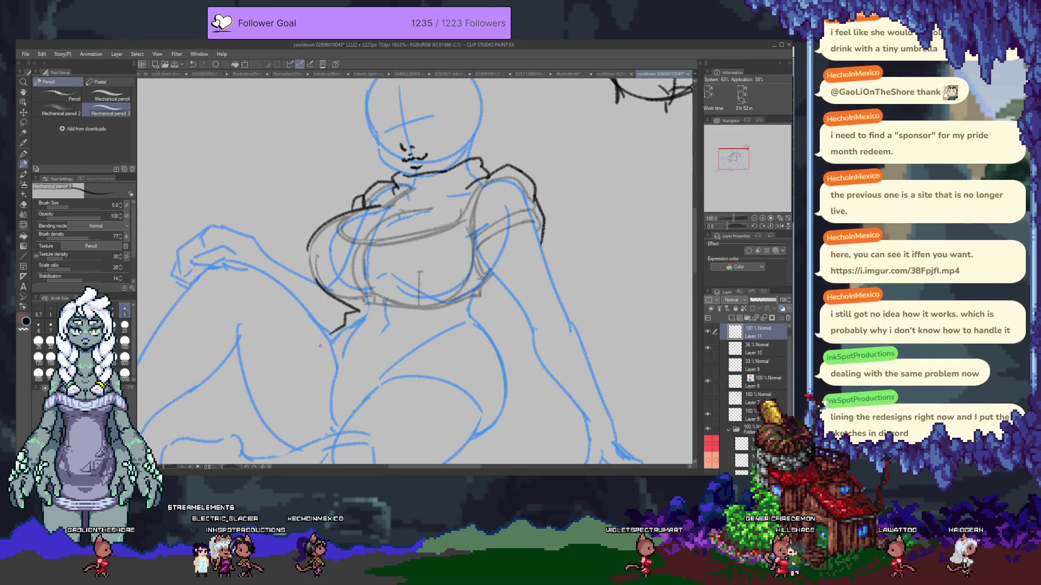
pyautogui.press('e')
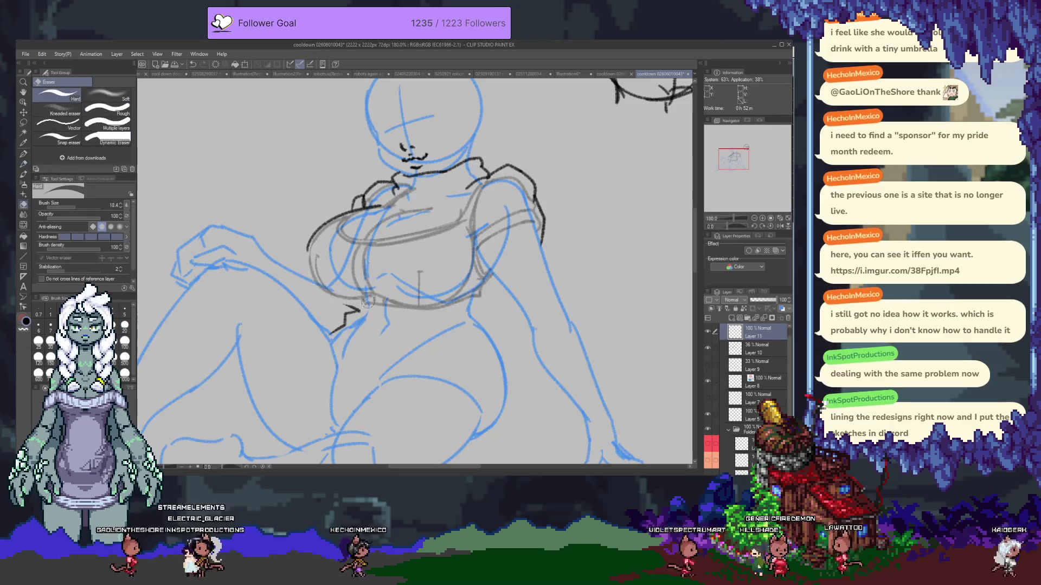
# - Ink the cropped top's bottom hem and a line across the collar, briefly toggling the hair sketch layer
pyautogui.press('p')
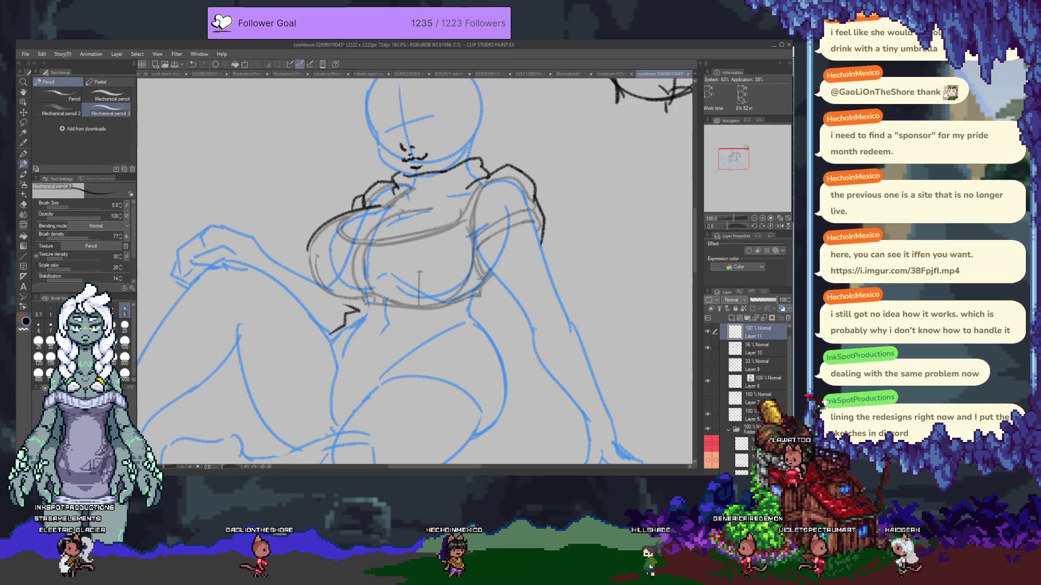
pyautogui.moveTo(384, 305); pyautogui.dragTo(480, 298)
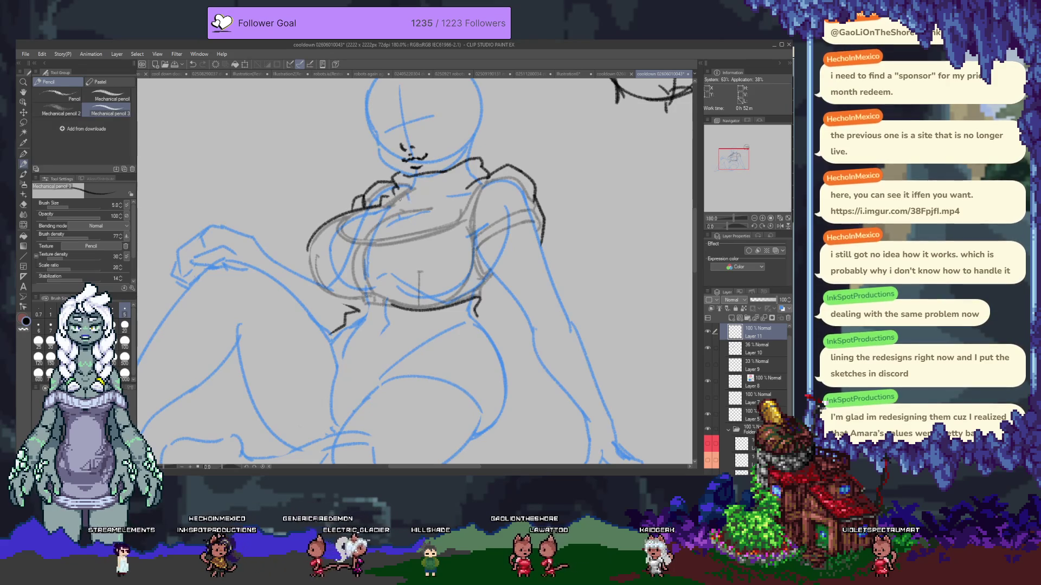
pyautogui.moveTo(392, 196); pyautogui.dragTo(440, 205)
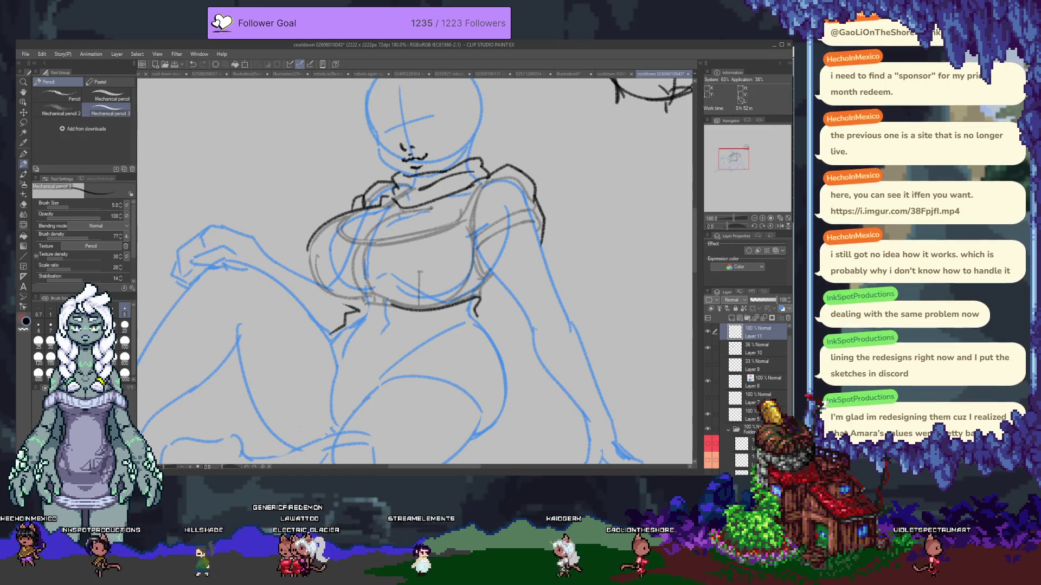
pyautogui.press('e')
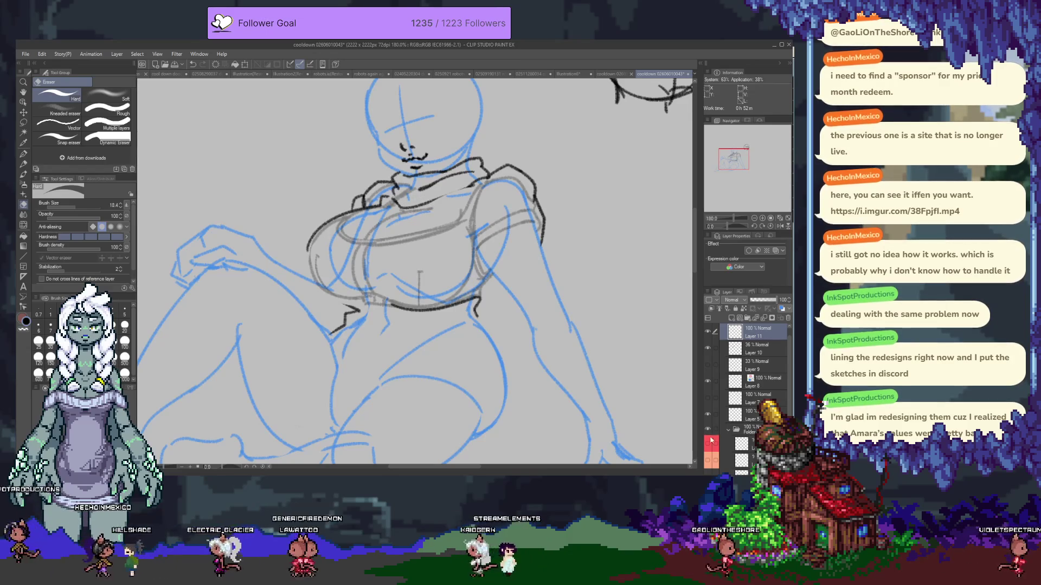
pyautogui.scroll(-2, 748, 382)
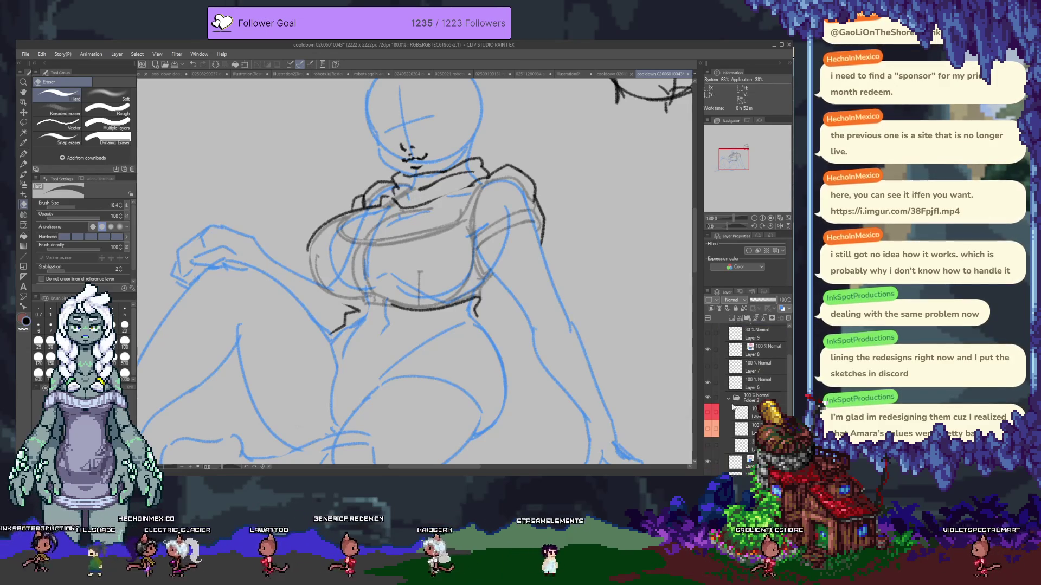
pyautogui.click(707, 399)
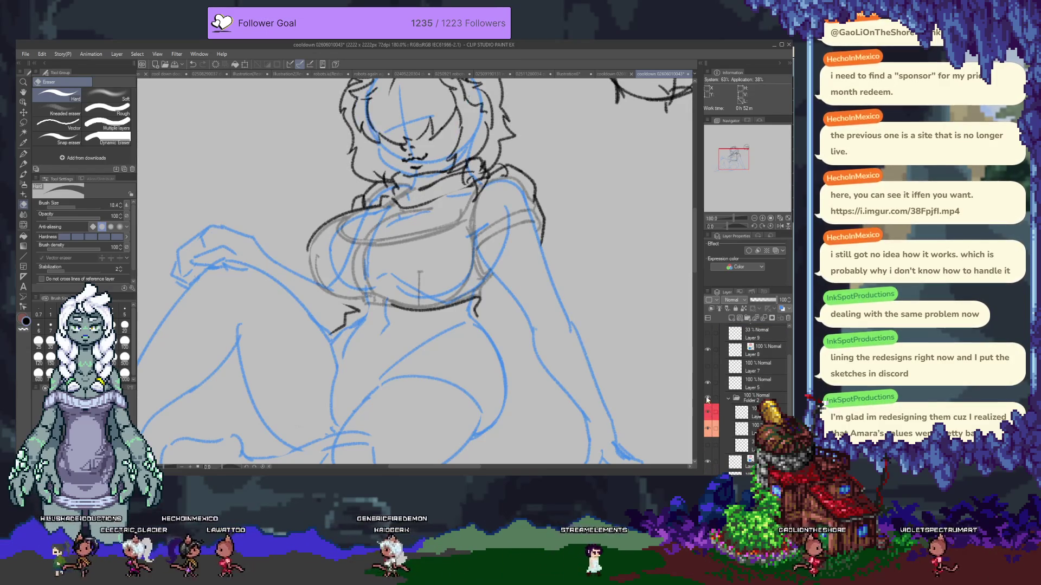
pyautogui.click(707, 398)
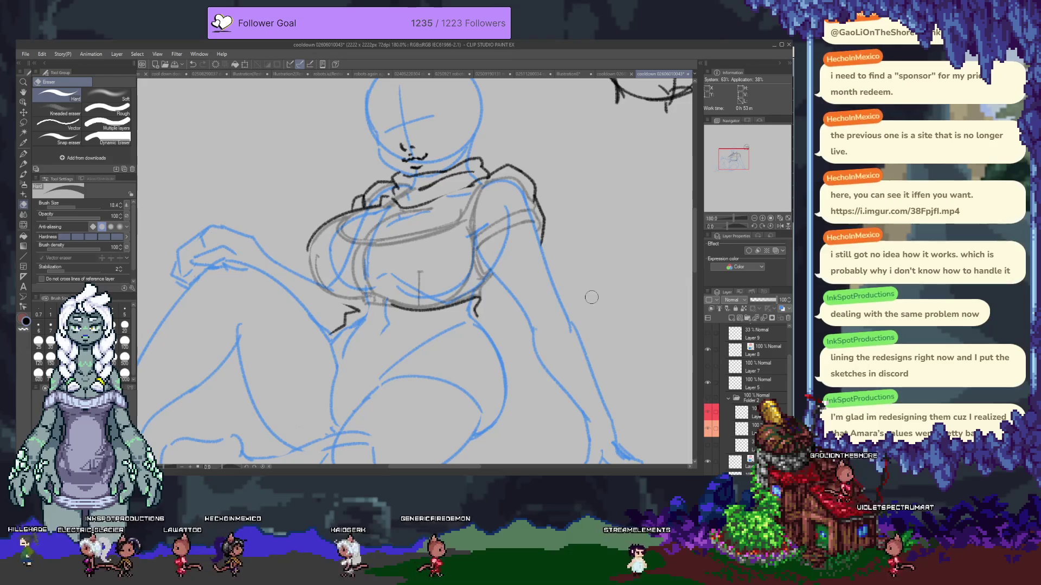
pyautogui.press('p')
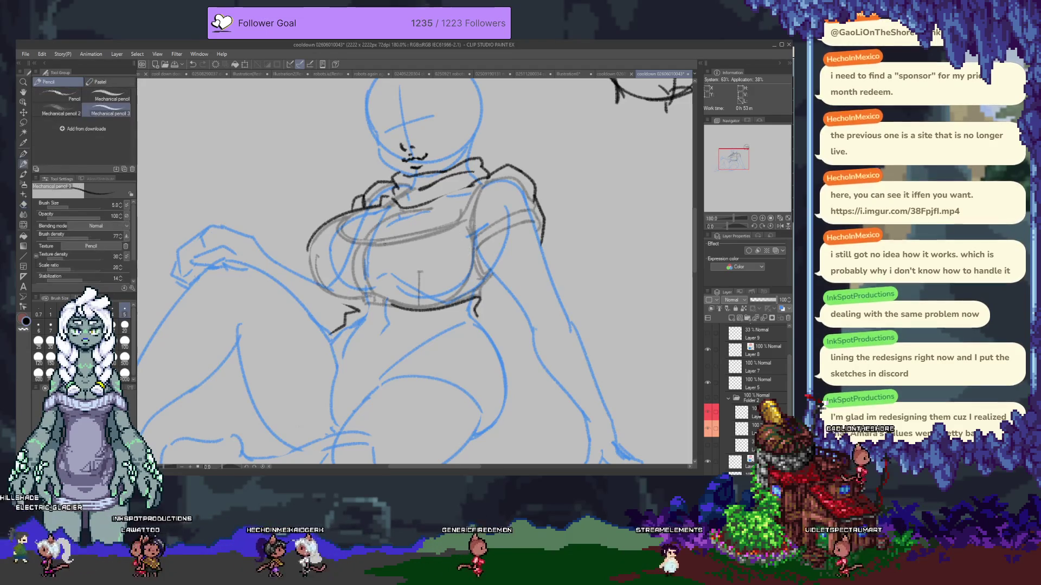
# - Re-ink the left edge of the chest, alternating pencil and eraser
pyautogui.moveTo(307, 272); pyautogui.dragTo(326, 319)
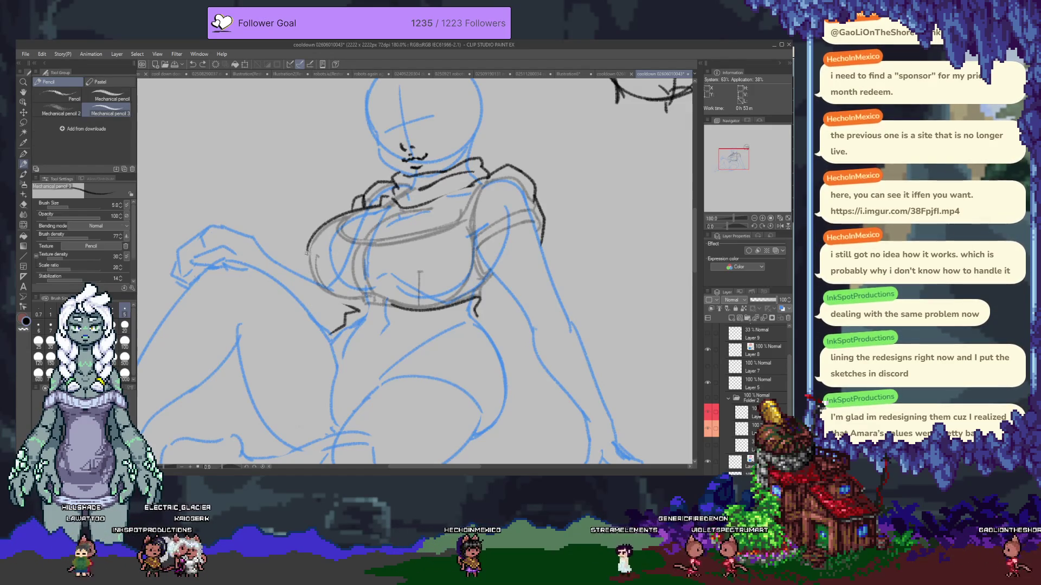
pyautogui.press('e')
pyautogui.press('p')
pyautogui.moveTo(309, 240); pyautogui.dragTo(341, 318)
pyautogui.press('e')
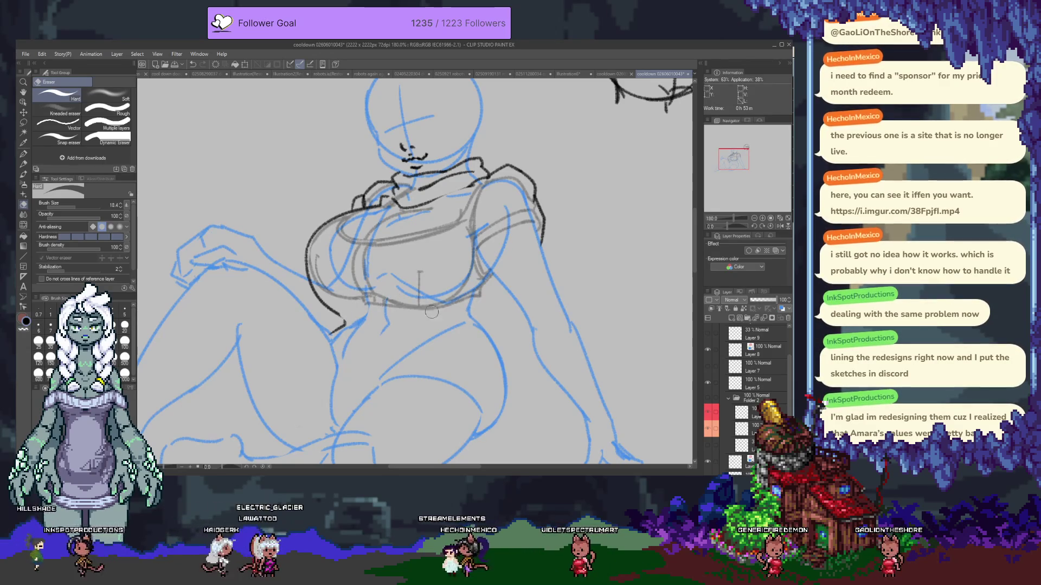
pyautogui.press('p')
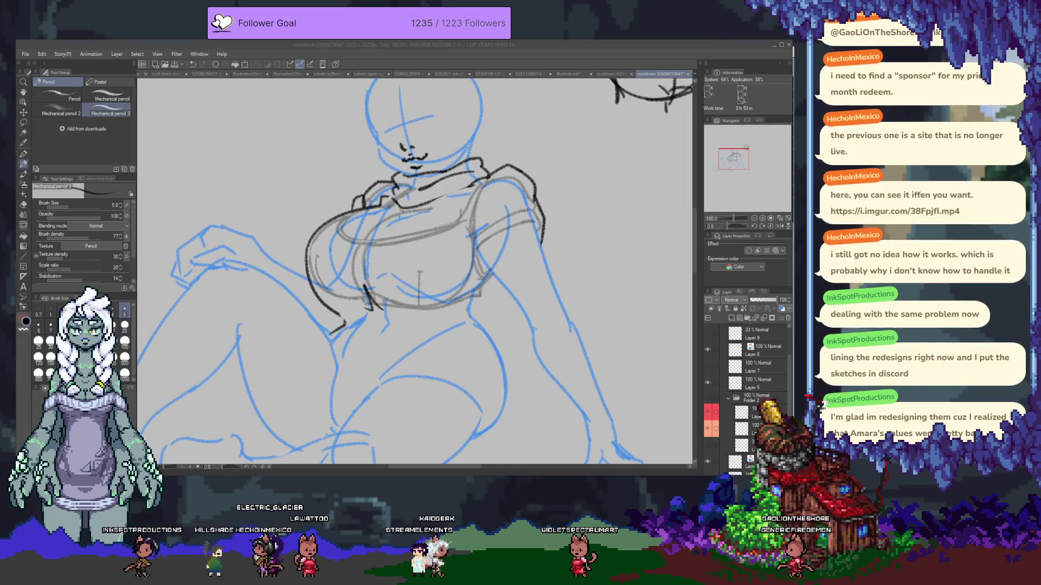
# - Add a collar line and extend the right torso outline down toward the waist
pyautogui.hotkey('alt', 'Tab')
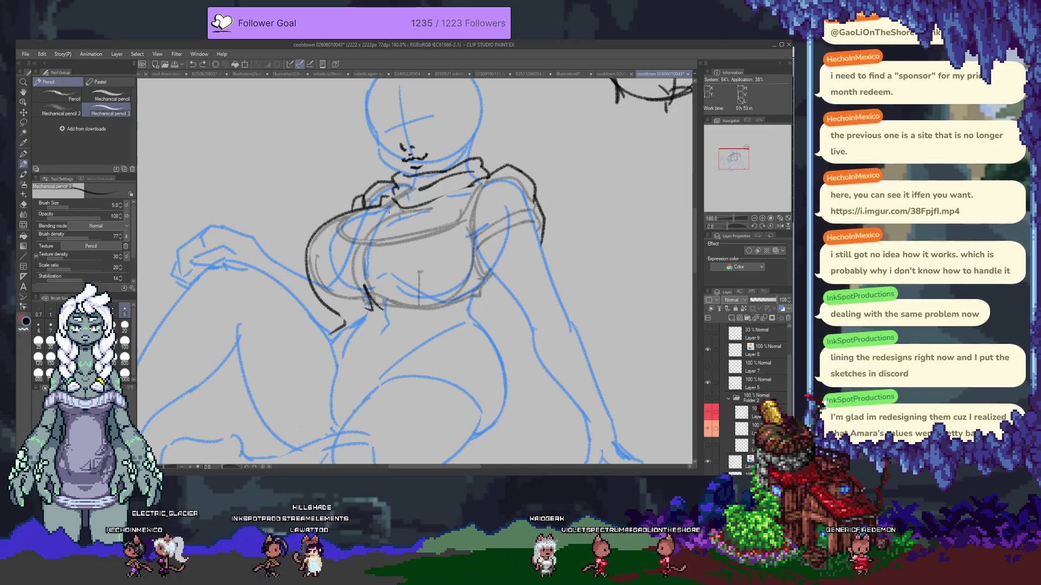
pyautogui.moveTo(390, 209); pyautogui.dragTo(449, 198)
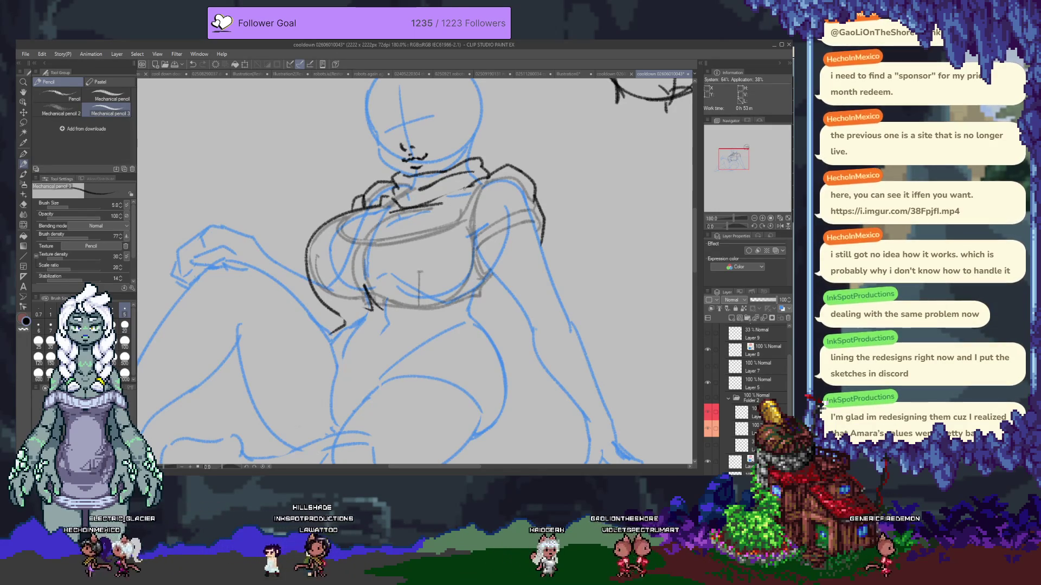
pyautogui.moveTo(541, 223); pyautogui.dragTo(576, 322)
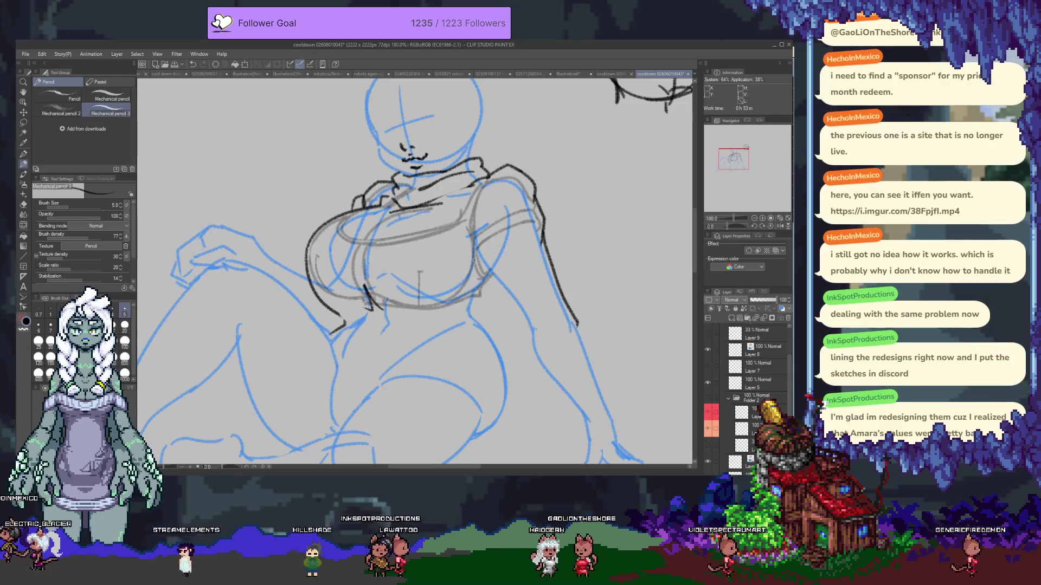
pyautogui.moveTo(472, 230); pyautogui.dragTo(470, 263)
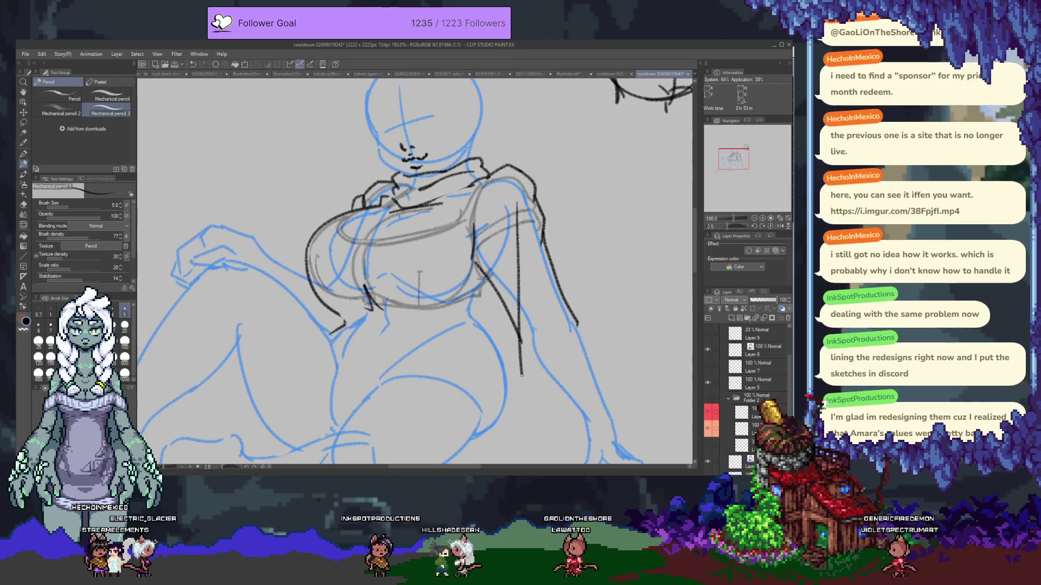
pyautogui.moveTo(415, 309); pyautogui.dragTo(370, 224)
# - Ink a long line down the right hip, then redraw the foot's toe and heel sketch, erasing the overshoot
pyautogui.moveTo(464, 123); pyautogui.dragTo(489, 282)
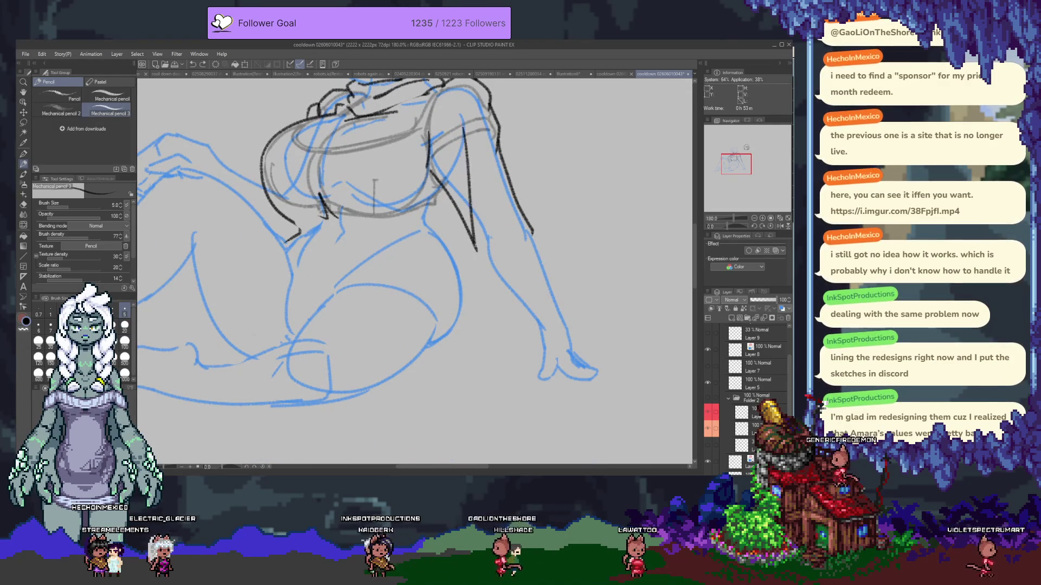
pyautogui.moveTo(528, 300)
pyautogui.mouseDown()
pyautogui.moveTo(524, 327)
pyautogui.moveTo(543, 340)
pyautogui.mouseUp()
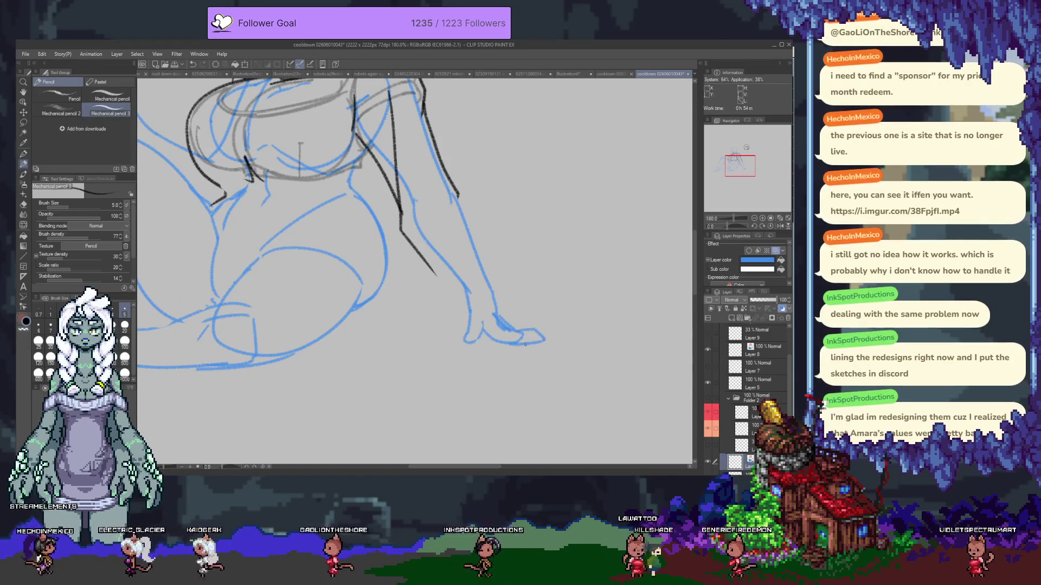
pyautogui.moveTo(468, 330)
pyautogui.mouseDown()
pyautogui.moveTo(458, 351)
pyautogui.moveTo(482, 352)
pyautogui.moveTo(466, 362)
pyautogui.mouseUp()
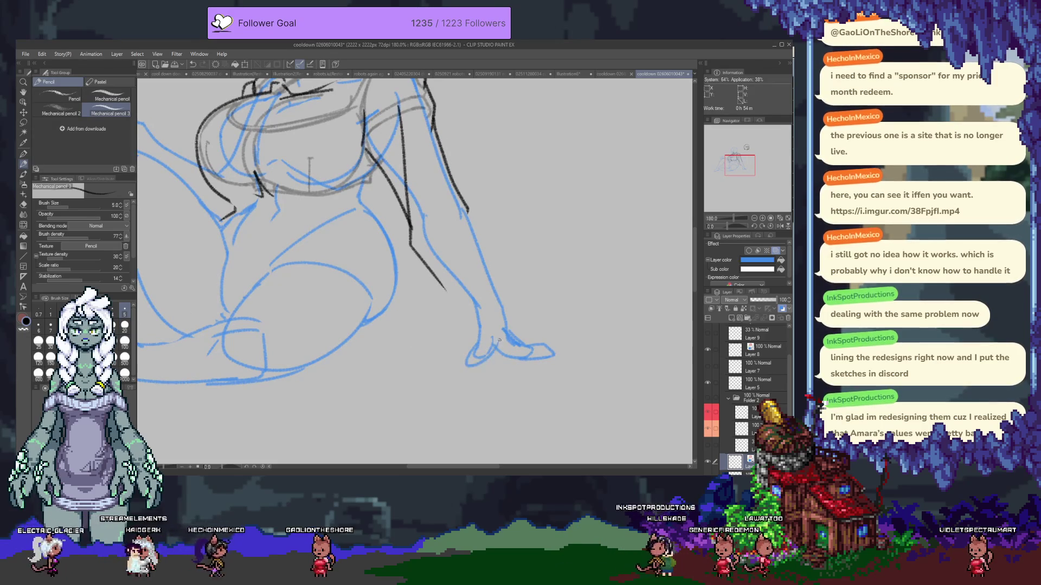
pyautogui.moveTo(489, 343); pyautogui.dragTo(467, 361)
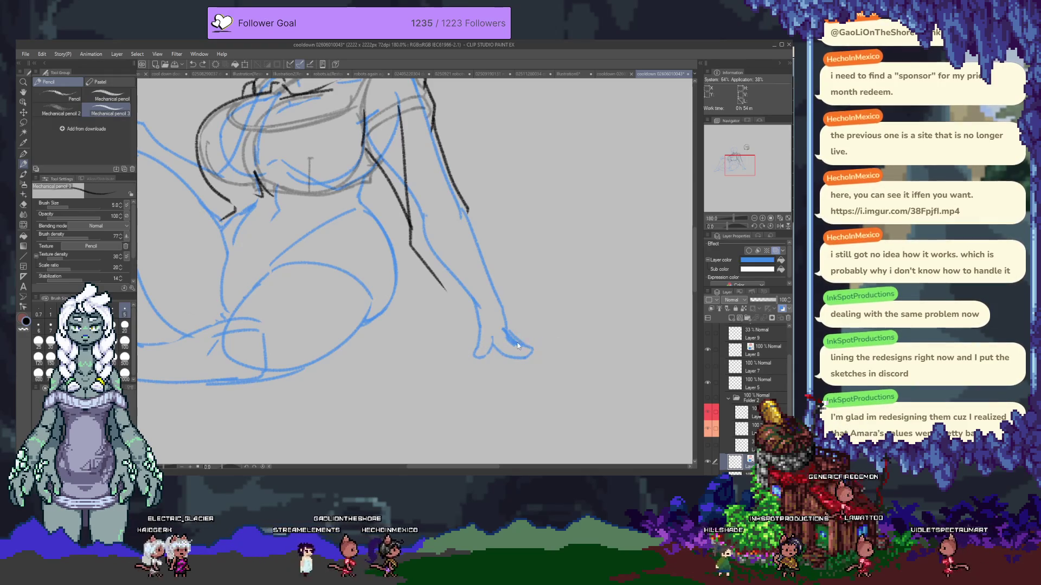
pyautogui.press('e')
pyautogui.moveTo(532, 360); pyautogui.dragTo(480, 351)
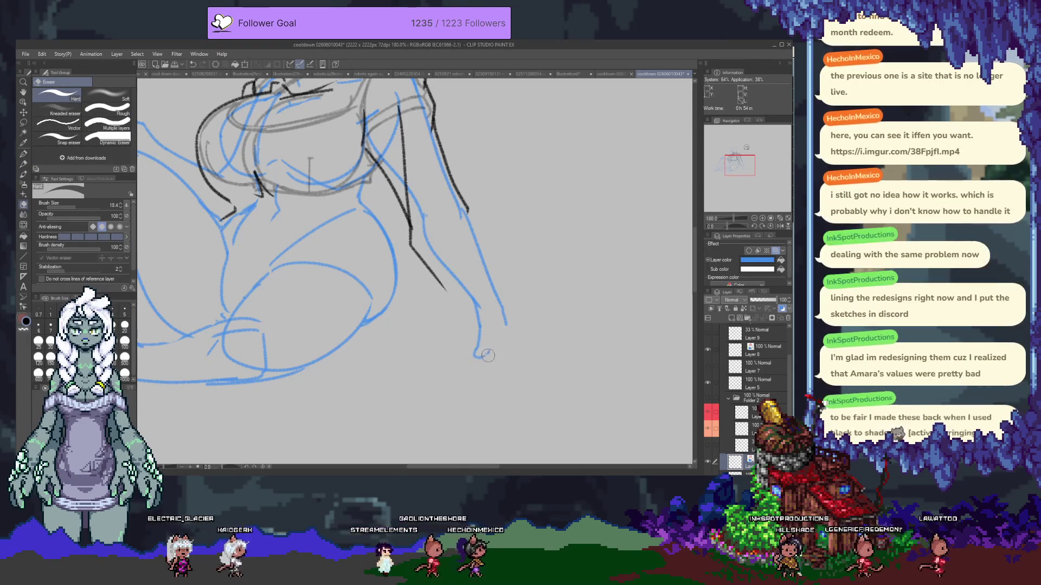
# - Reshape the toe into a shorter hooked curve, extend it right and add a stroke at the foot's lower-left edge
pyautogui.press('p')
pyautogui.press('p')
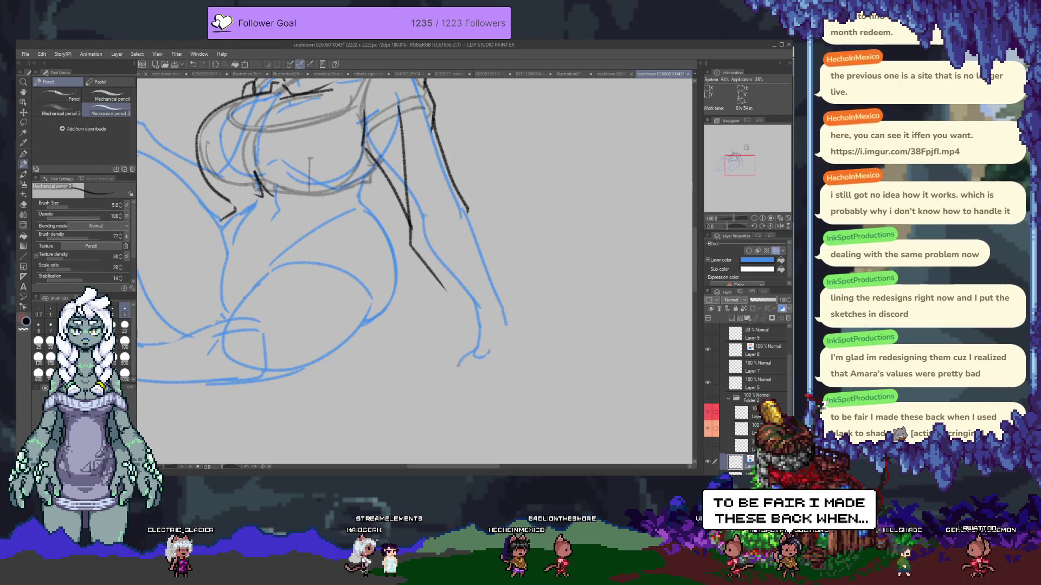
pyautogui.moveTo(474, 358); pyautogui.dragTo(488, 351)
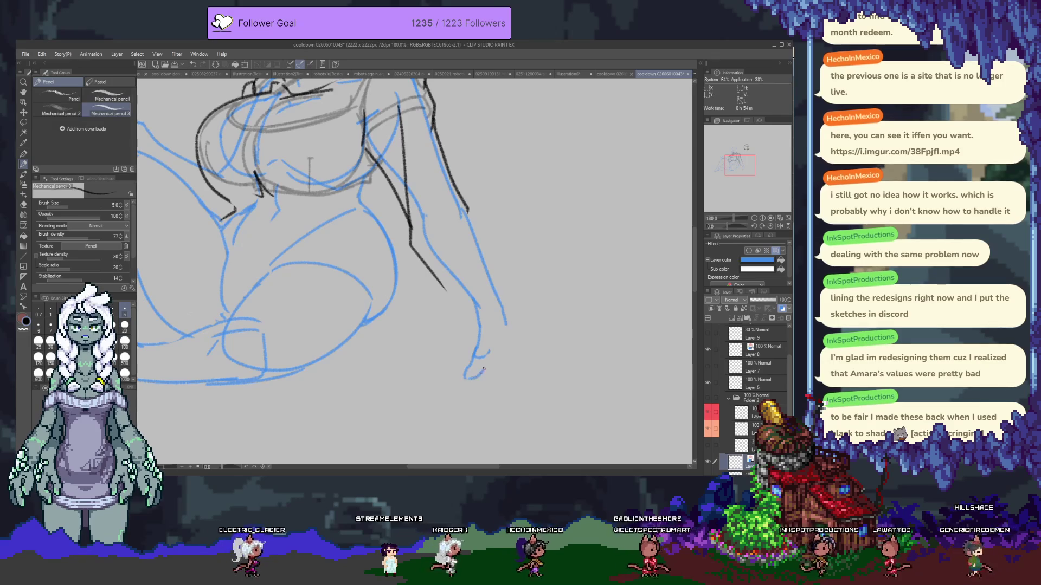
pyautogui.press('e')
pyautogui.moveTo(483, 354)
pyautogui.mouseDown()
pyautogui.moveTo(473, 374)
pyautogui.moveTo(502, 368)
pyautogui.mouseUp()
pyautogui.press('p')
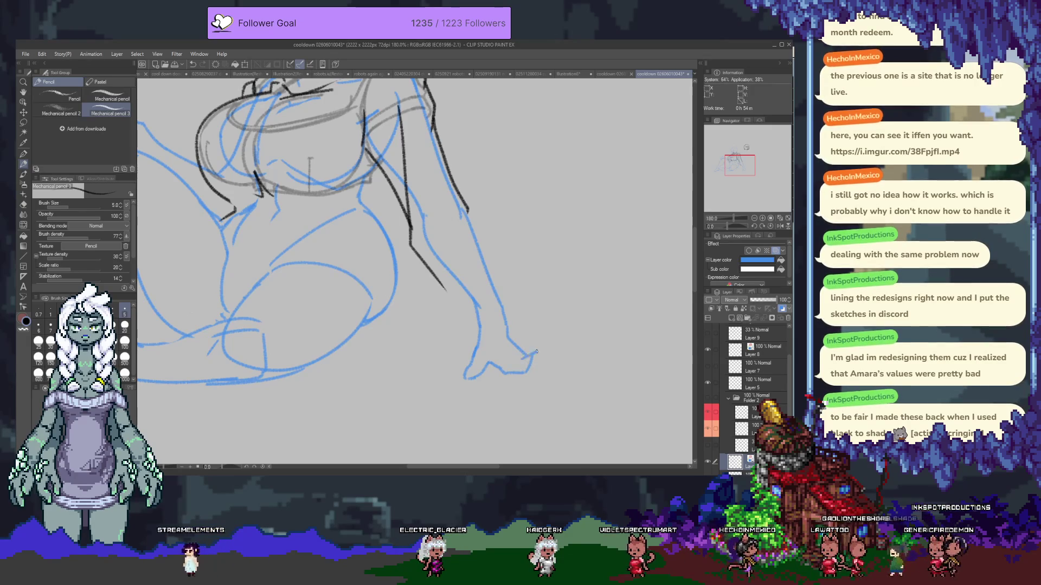
pyautogui.moveTo(535, 351); pyautogui.dragTo(559, 359)
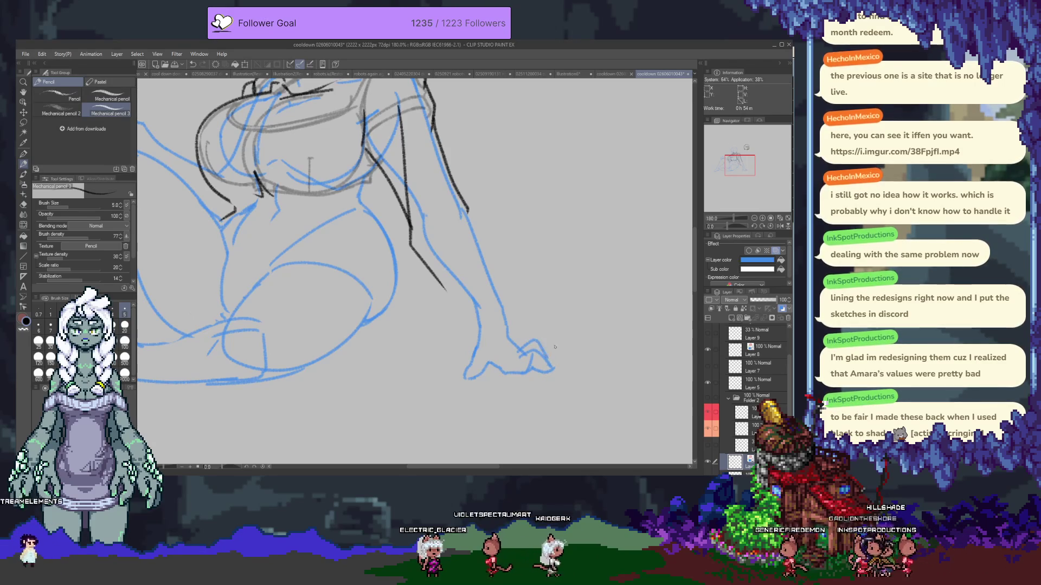
pyautogui.moveTo(468, 370); pyautogui.dragTo(457, 378)
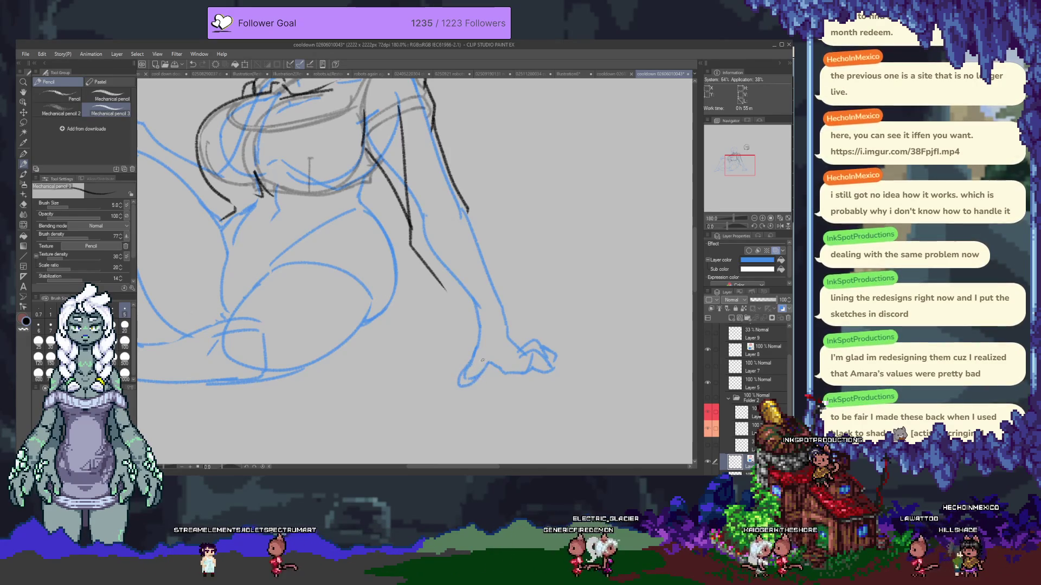
pyautogui.scroll(2, 482, 359)
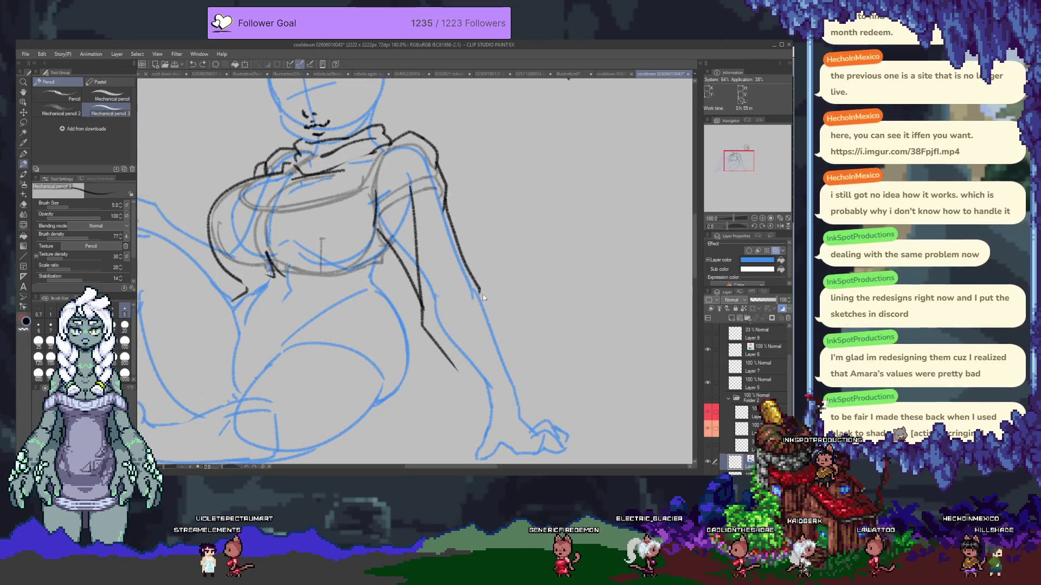
# - Add a new raster layer for the inks and draw a short black line near the hand
pyautogui.hotkey('ctrl', 'shift', 'n')
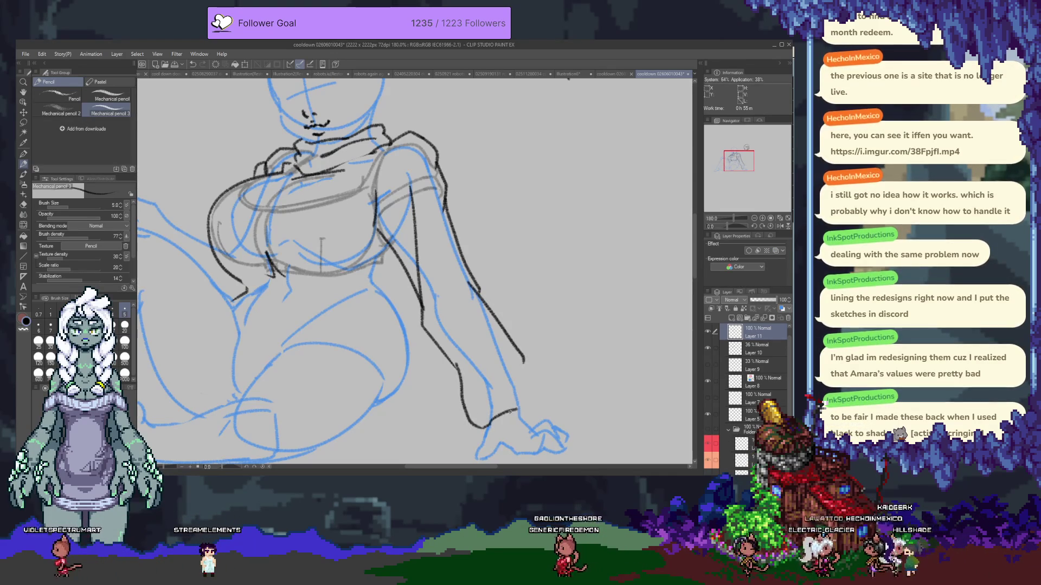
pyautogui.moveTo(491, 419); pyautogui.dragTo(527, 402)
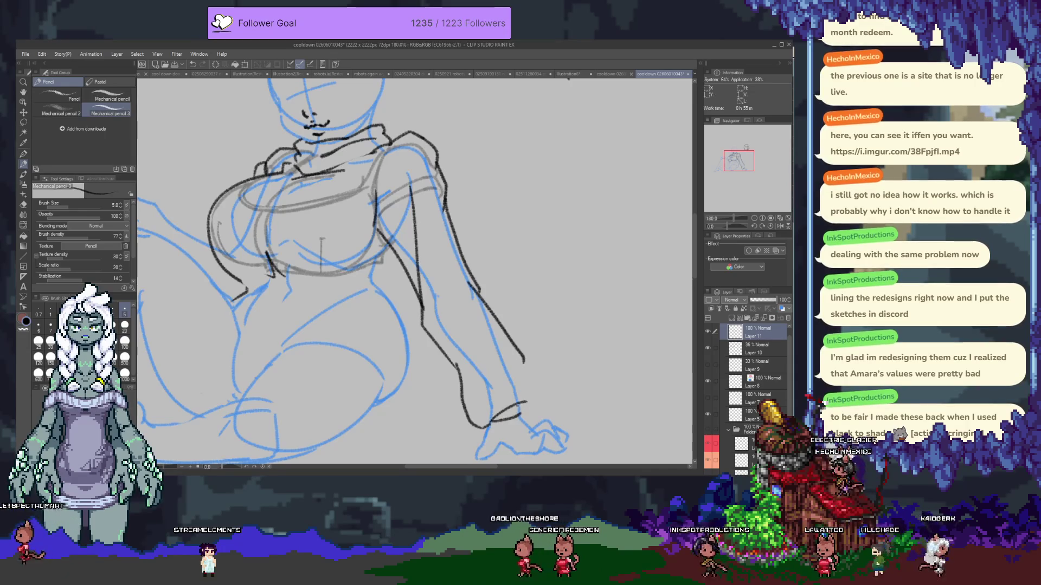
pyautogui.press('e')
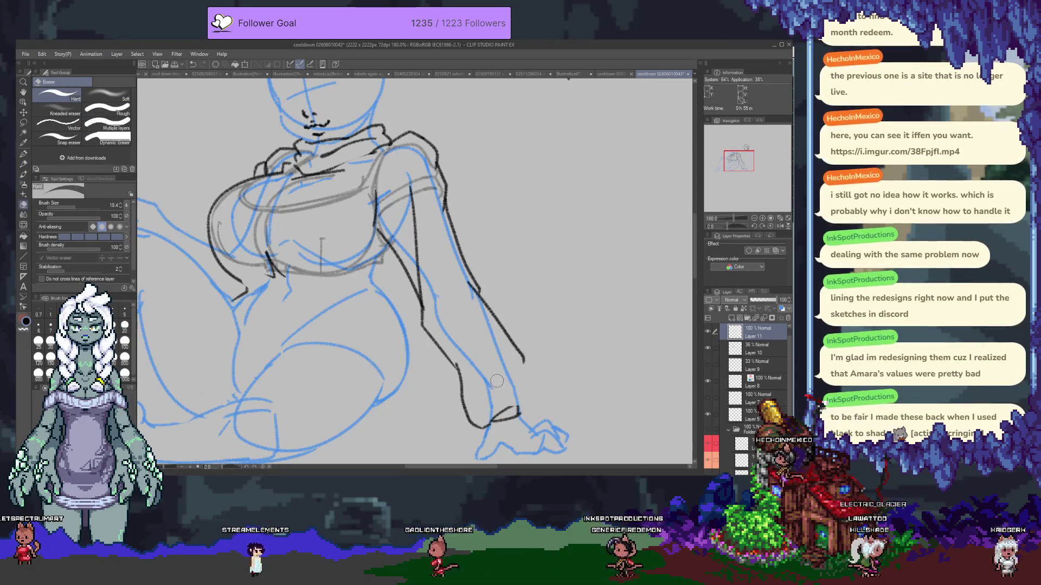
pyautogui.press('p')
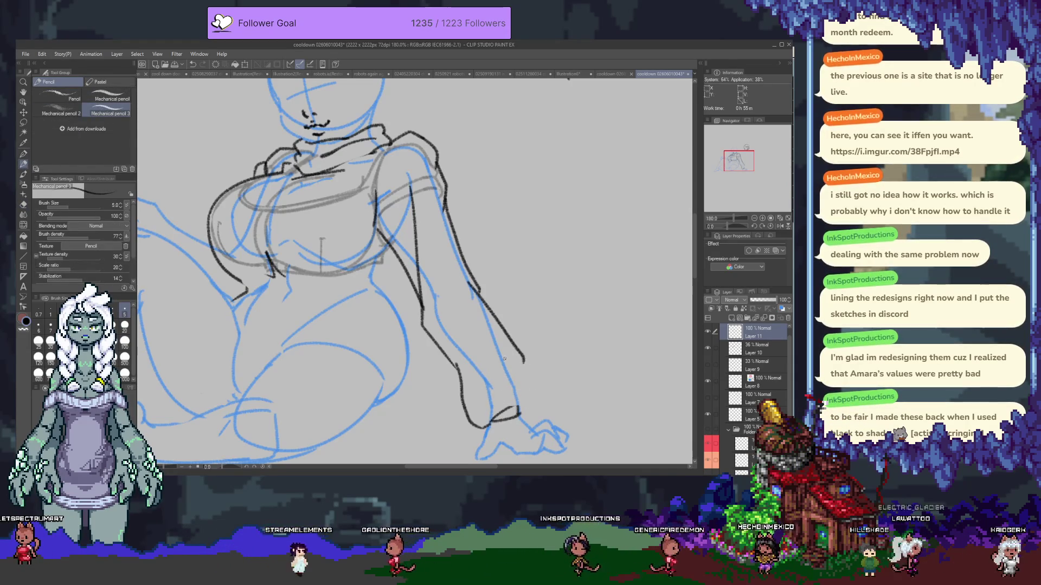
# - Extend the supporting arm's black outline downward toward the hand
pyautogui.moveTo(503, 358)
pyautogui.mouseDown()
pyautogui.moveTo(537, 407)
pyautogui.moveTo(521, 413)
pyautogui.mouseUp()
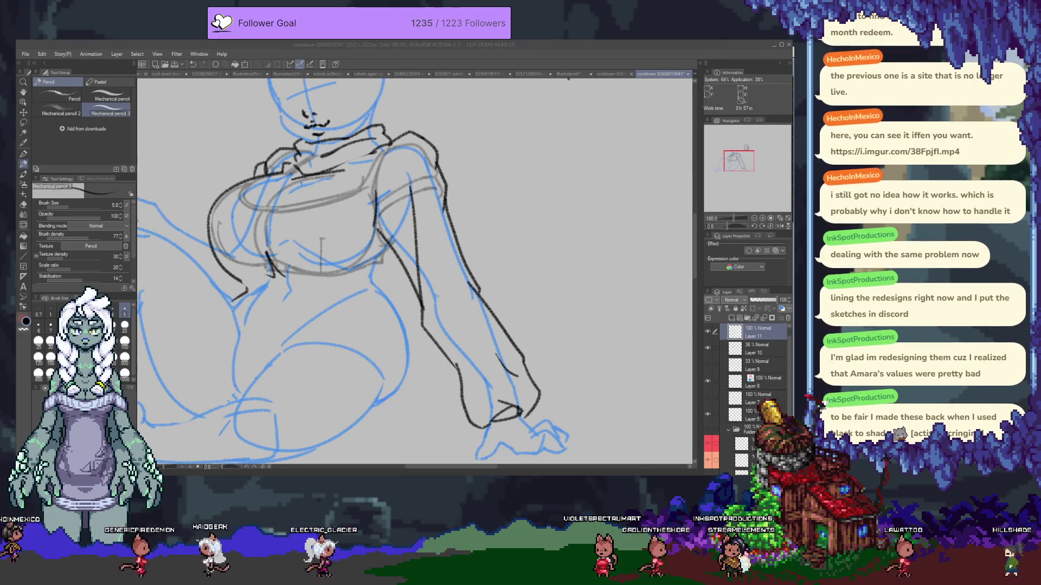
# - Ink the inner forearm line in black and bring the hips and legs into view
pyautogui.hotkey('alt', 'Tab')
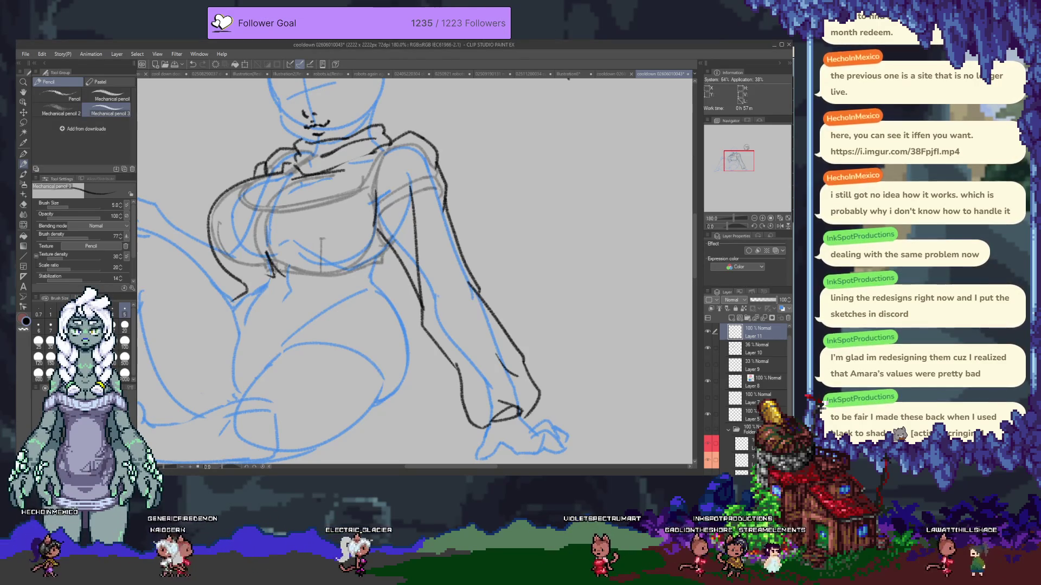
pyautogui.press('e')
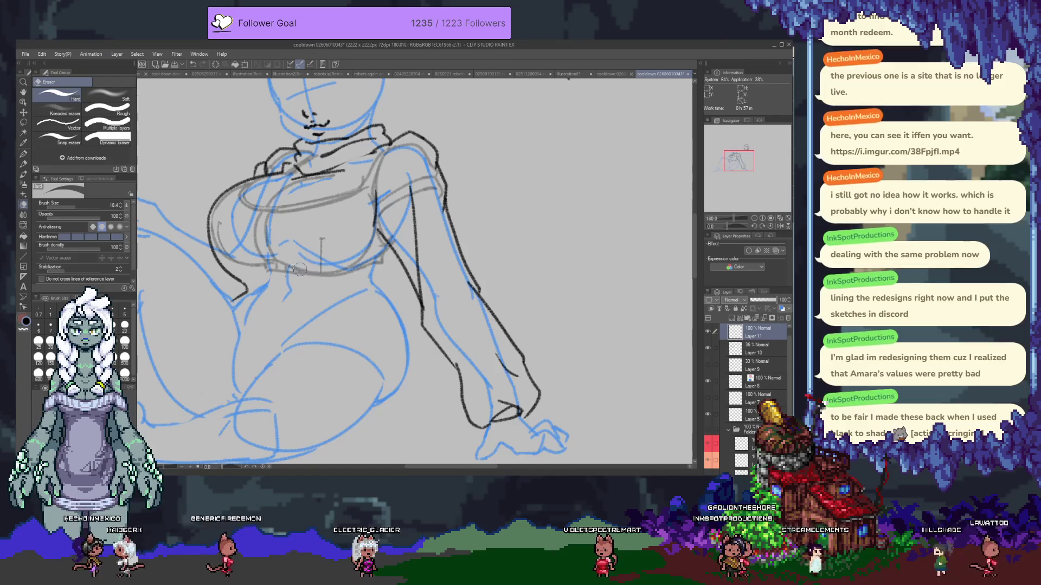
pyautogui.press('p')
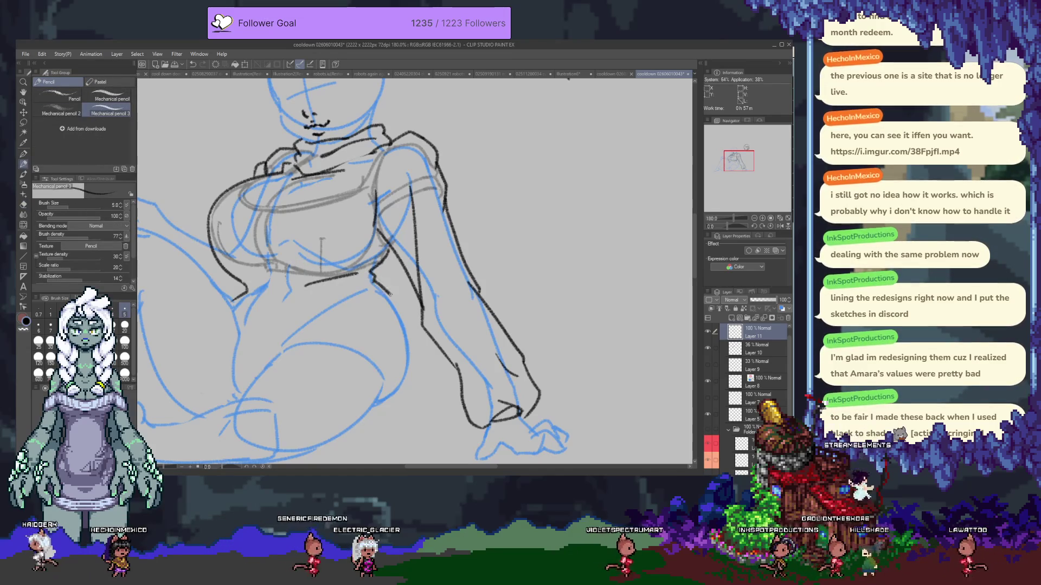
pyautogui.moveTo(375, 236)
pyautogui.mouseDown()
pyautogui.moveTo(454, 382)
pyautogui.moveTo(385, 410)
pyautogui.mouseUp()
pyautogui.moveTo(424, 382)
pyautogui.mouseDown()
pyautogui.moveTo(489, 308)
pyautogui.moveTo(457, 346)
pyautogui.mouseUp()
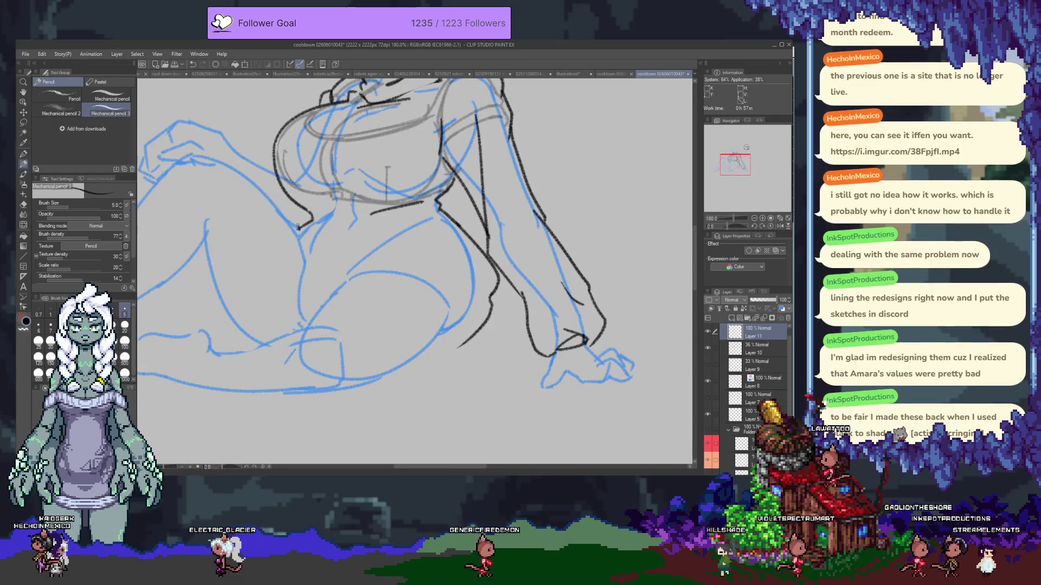
# - Ink the left leg, hip and lower thigh outlines, undoing the stray belly stroke
pyautogui.moveTo(221, 299); pyautogui.dragTo(212, 345)
pyautogui.moveTo(301, 244); pyautogui.dragTo(289, 338)
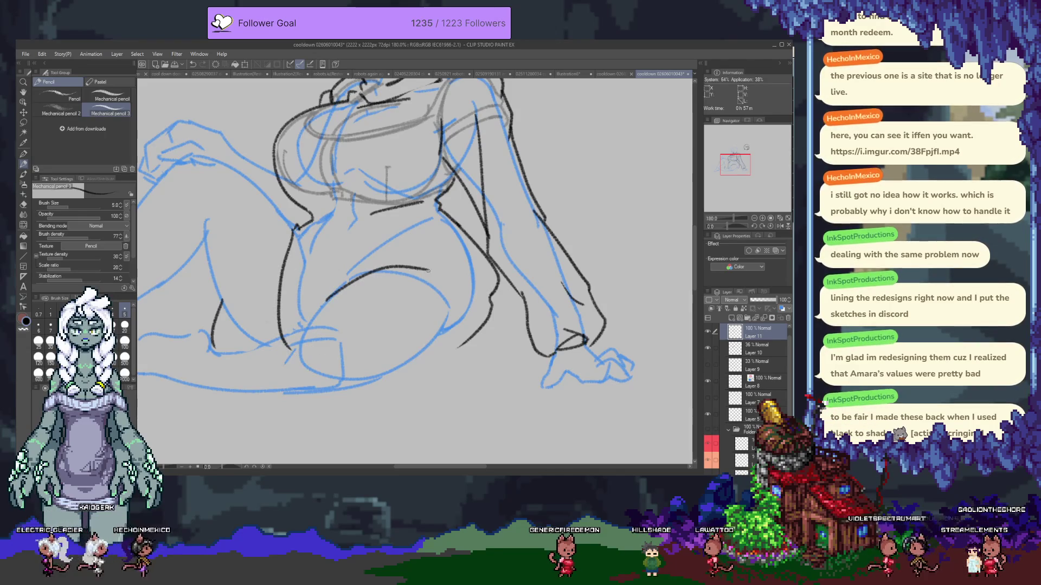
pyautogui.hotkey('ctrl', 'z')
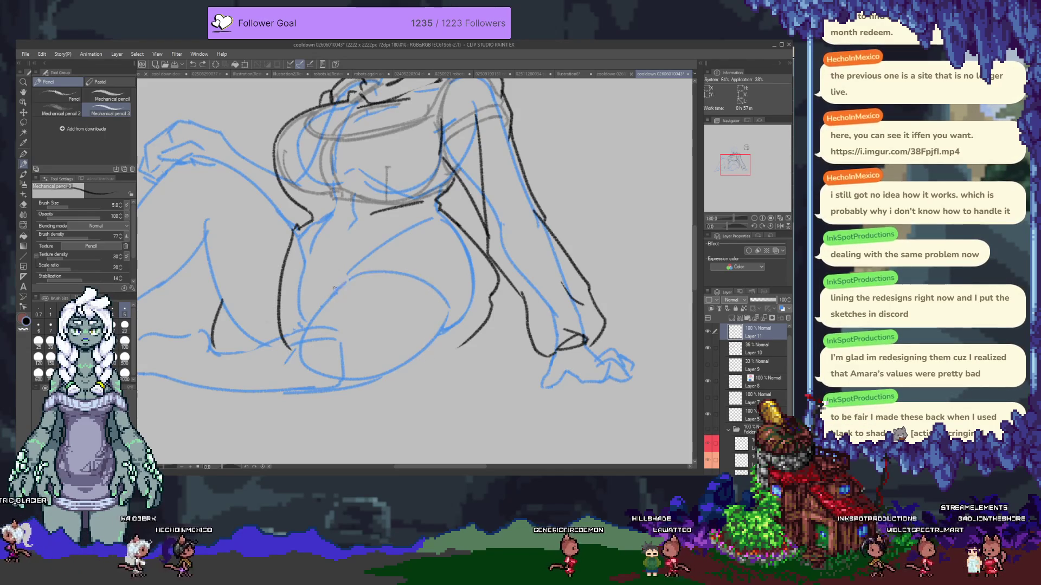
pyautogui.moveTo(467, 341); pyautogui.dragTo(404, 362)
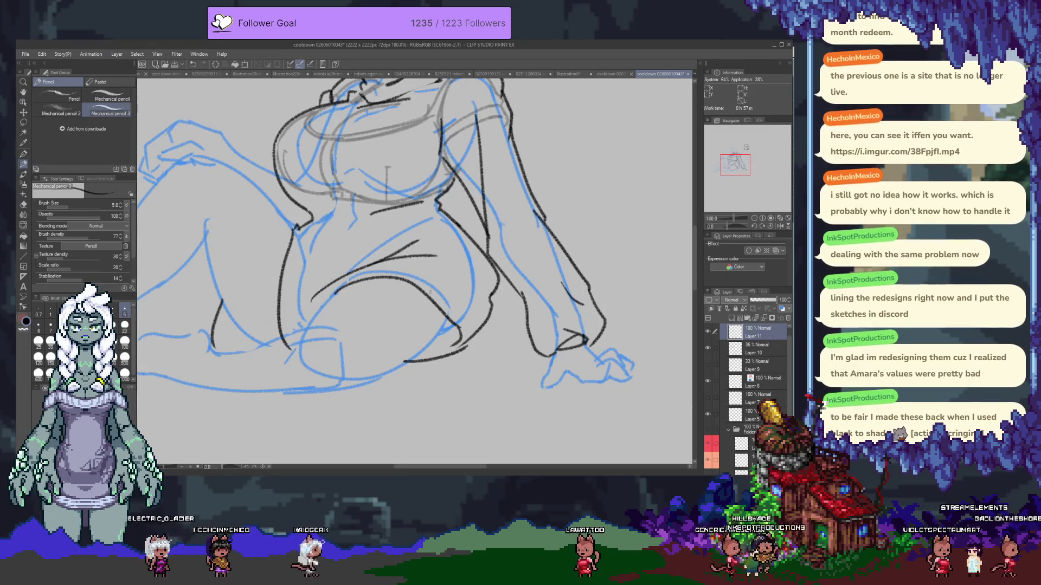
pyautogui.scroll(2, 430, 293)
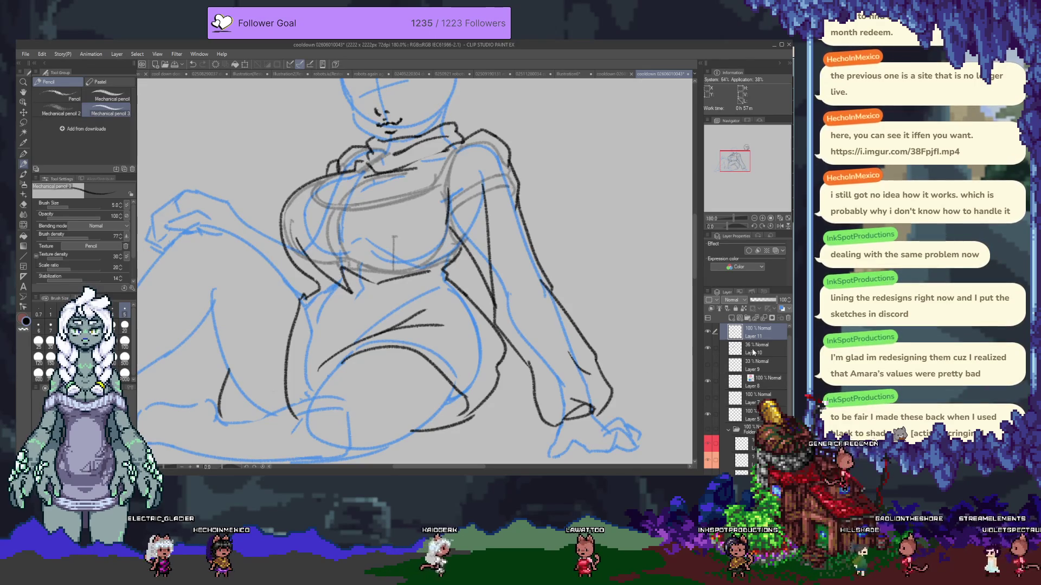
# - Hide the black lineart layer, check the grey chest sketch, and add a new empty layer for re-inking
pyautogui.click(707, 347)
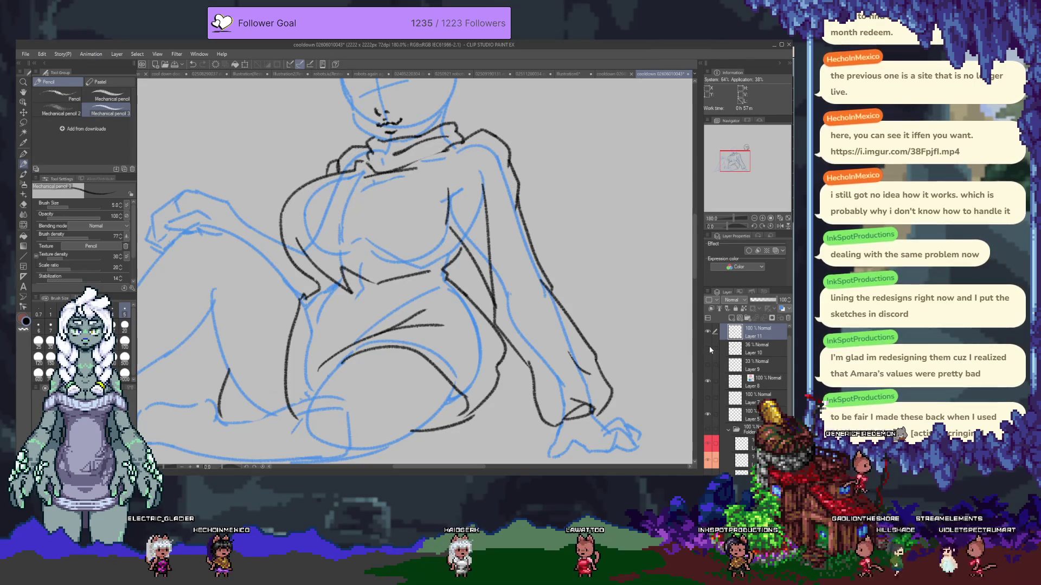
pyautogui.click(708, 348)
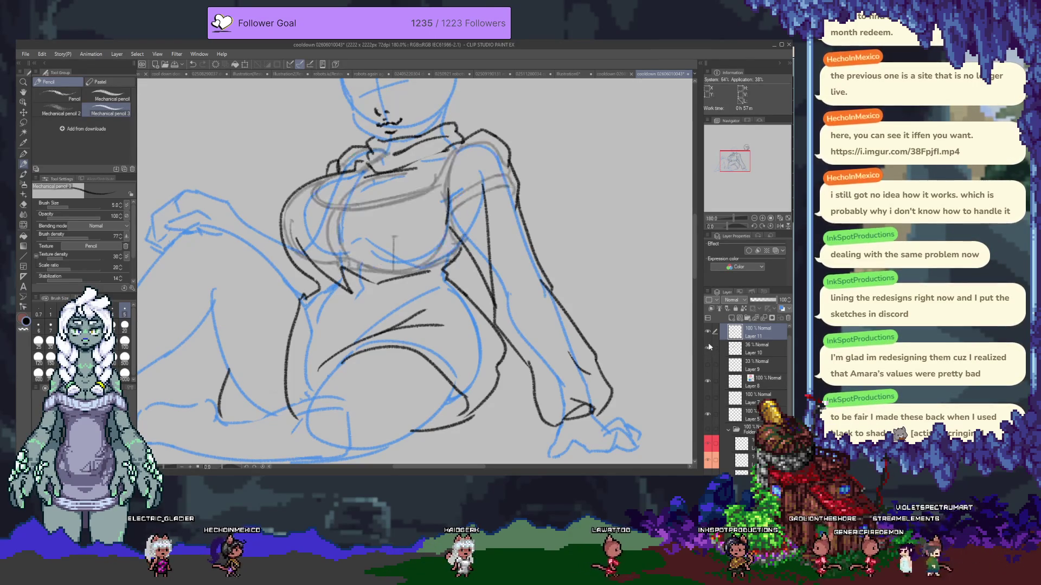
pyautogui.click(707, 331)
pyautogui.scroll(1, 616, 370)
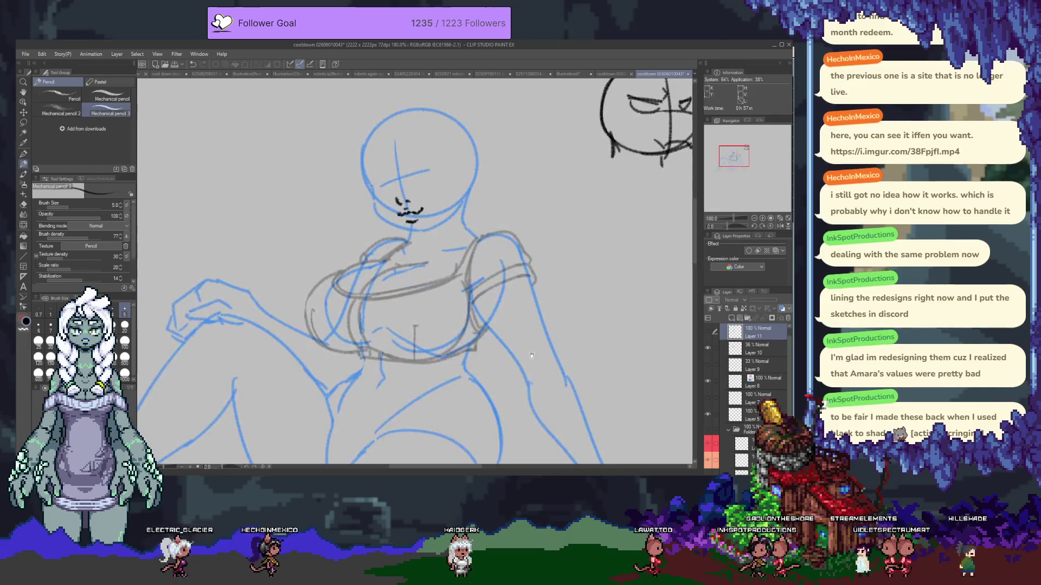
pyautogui.click(707, 348)
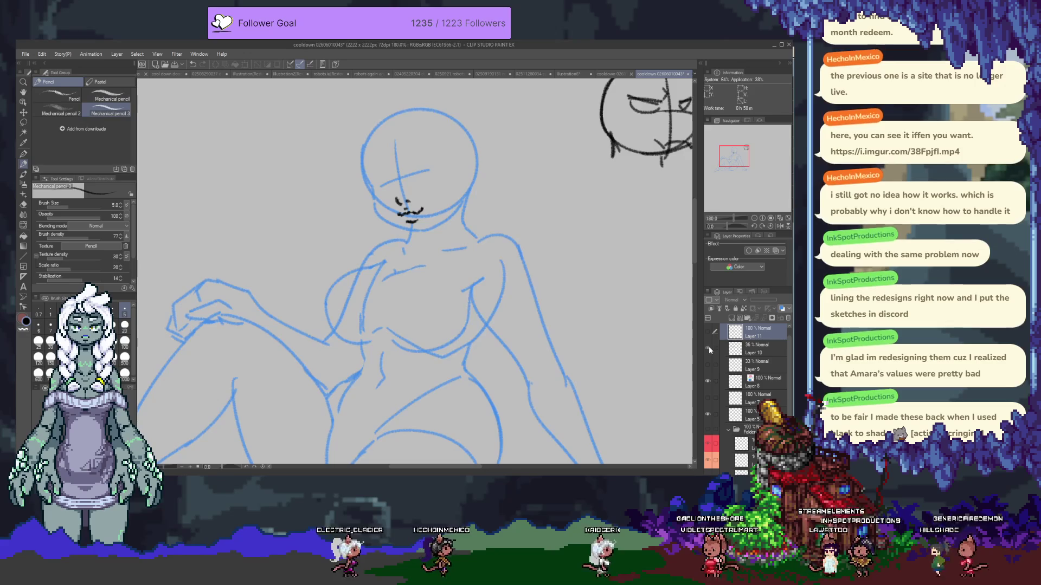
pyautogui.click(708, 347)
pyautogui.click(726, 313)
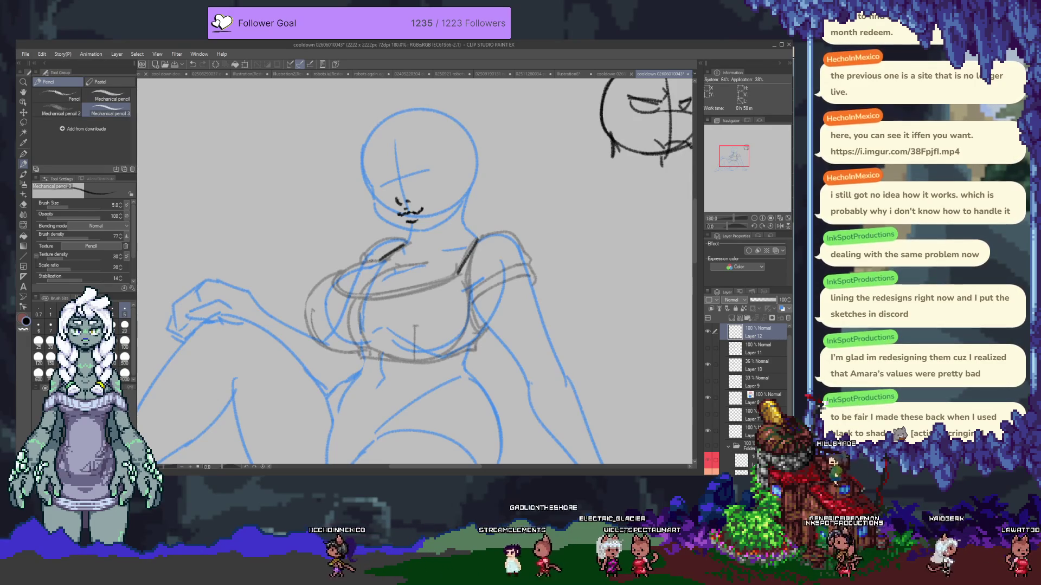
# - Ink the cropped top's diagonal neckline across the chest, redoing rejected strokes with Ctrl+Z
pyautogui.moveTo(381, 259); pyautogui.dragTo(355, 286)
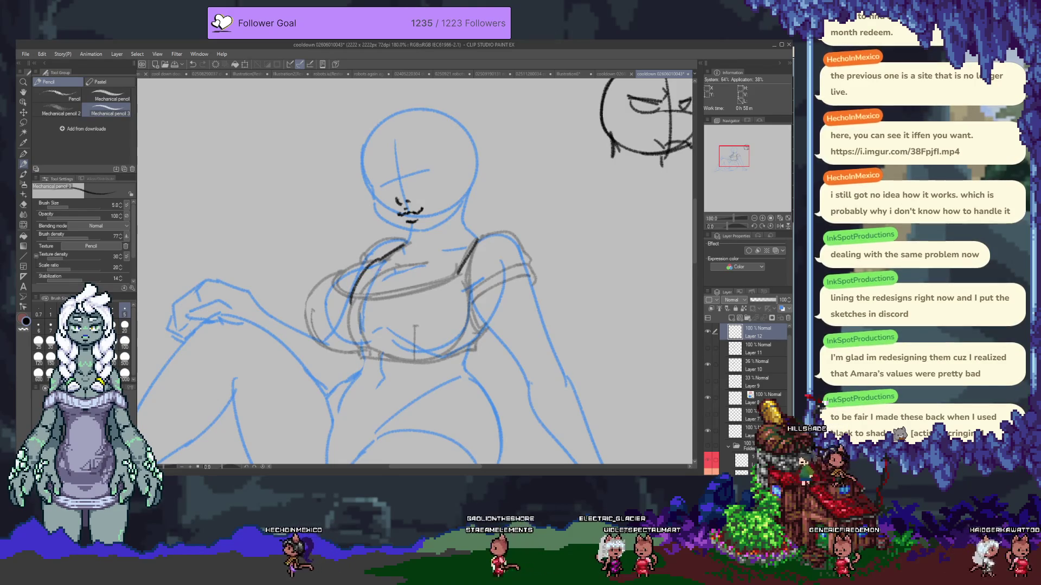
pyautogui.moveTo(359, 290)
pyautogui.mouseDown()
pyautogui.moveTo(399, 242)
pyautogui.moveTo(379, 254)
pyautogui.mouseUp()
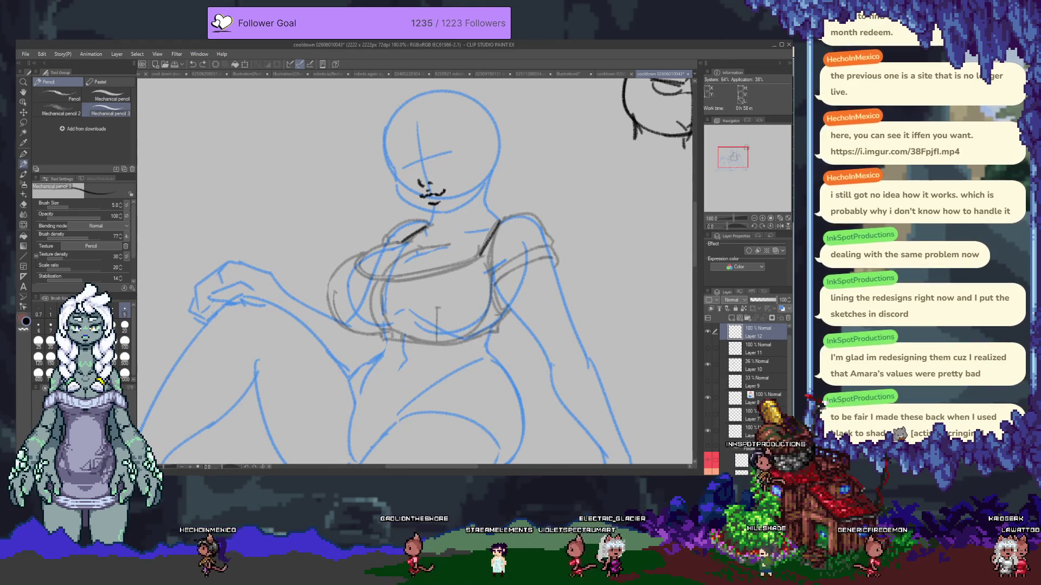
pyautogui.hotkey('ctrl', 'z')
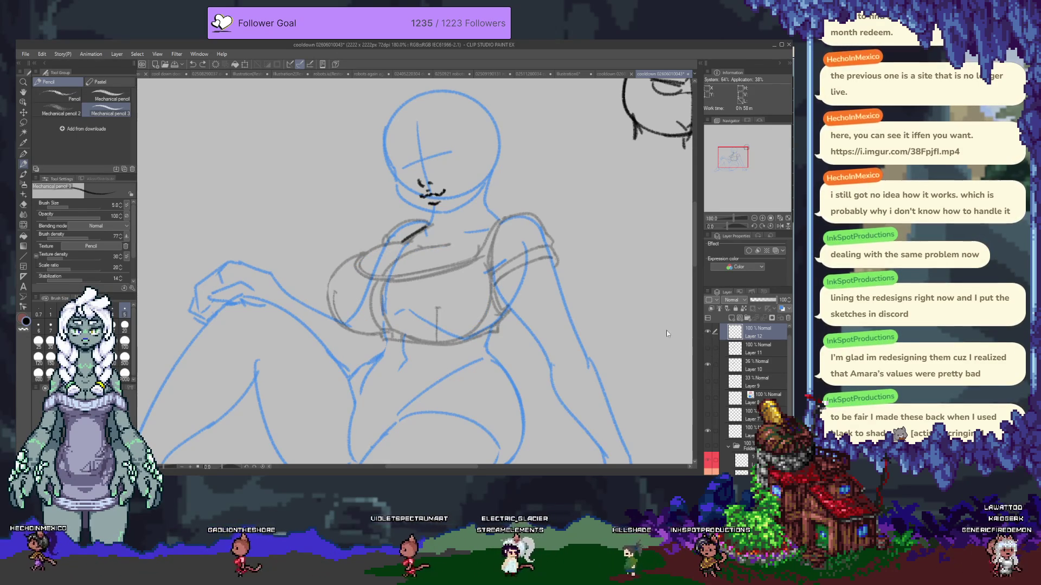
pyautogui.moveTo(367, 254); pyautogui.dragTo(374, 316)
pyautogui.hotkey('ctrl', 'z')
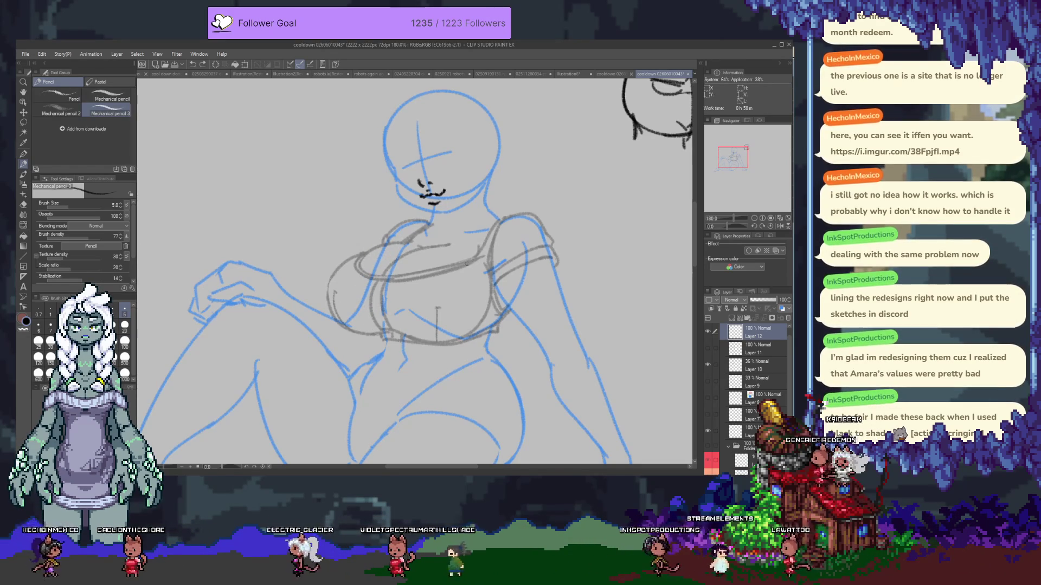
pyautogui.moveTo(377, 305); pyautogui.dragTo(499, 234)
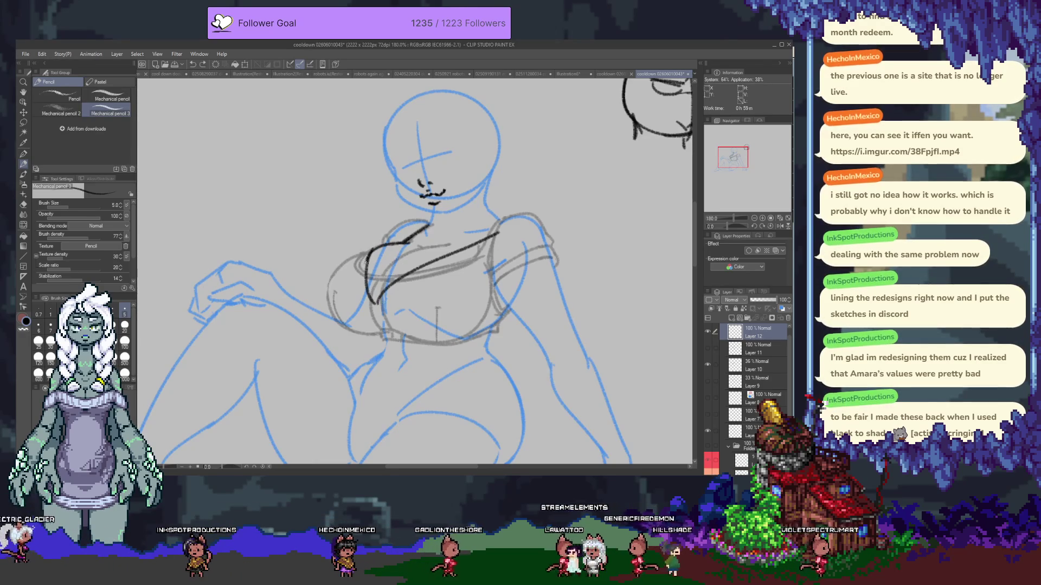
pyautogui.hotkey('ctrl', 'z')
pyautogui.press('e')
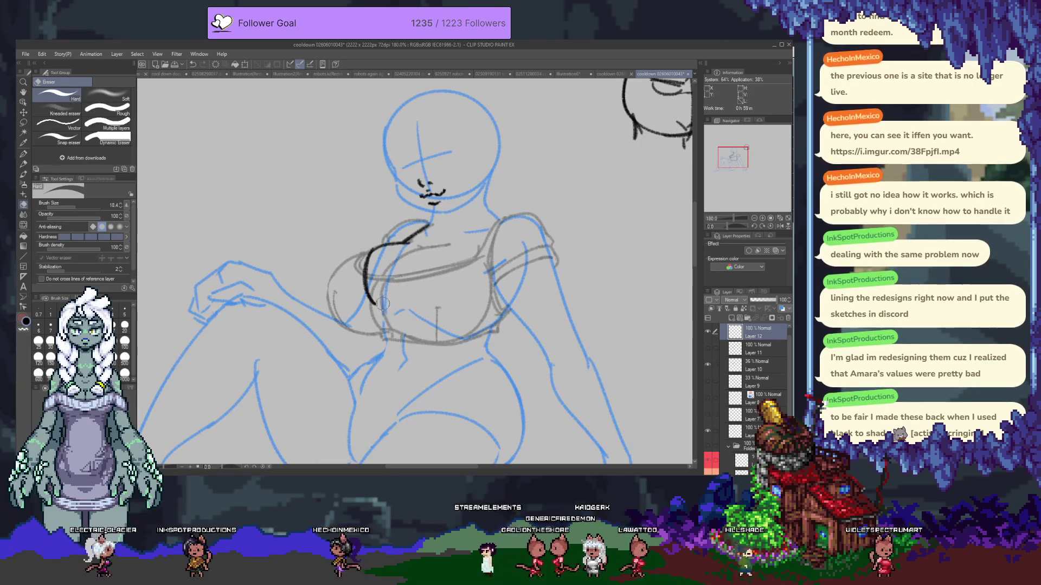
pyautogui.press('p')
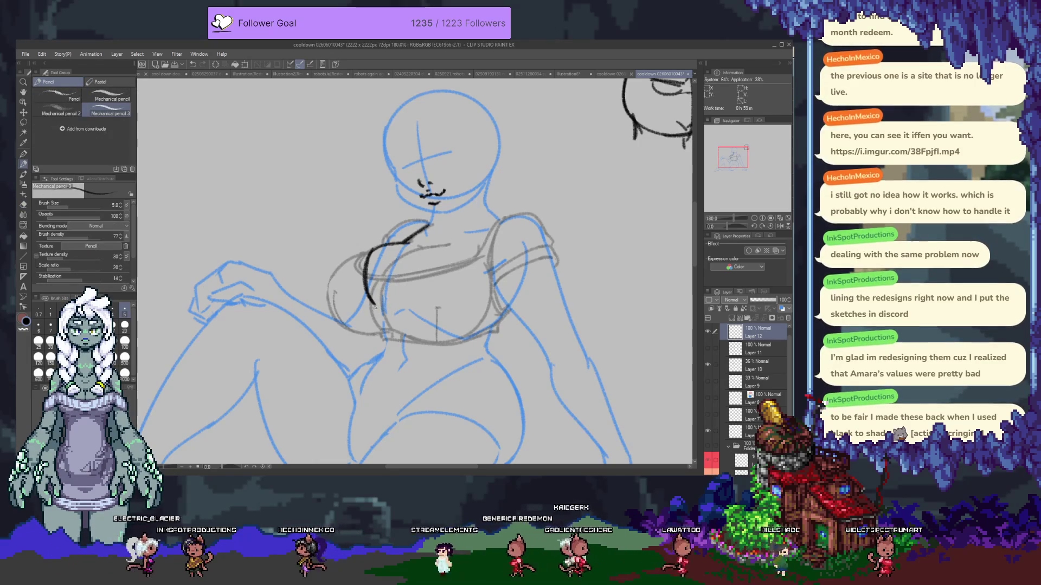
pyautogui.moveTo(371, 301)
pyautogui.mouseDown()
pyautogui.moveTo(479, 249)
pyautogui.moveTo(498, 220)
pyautogui.mouseUp()
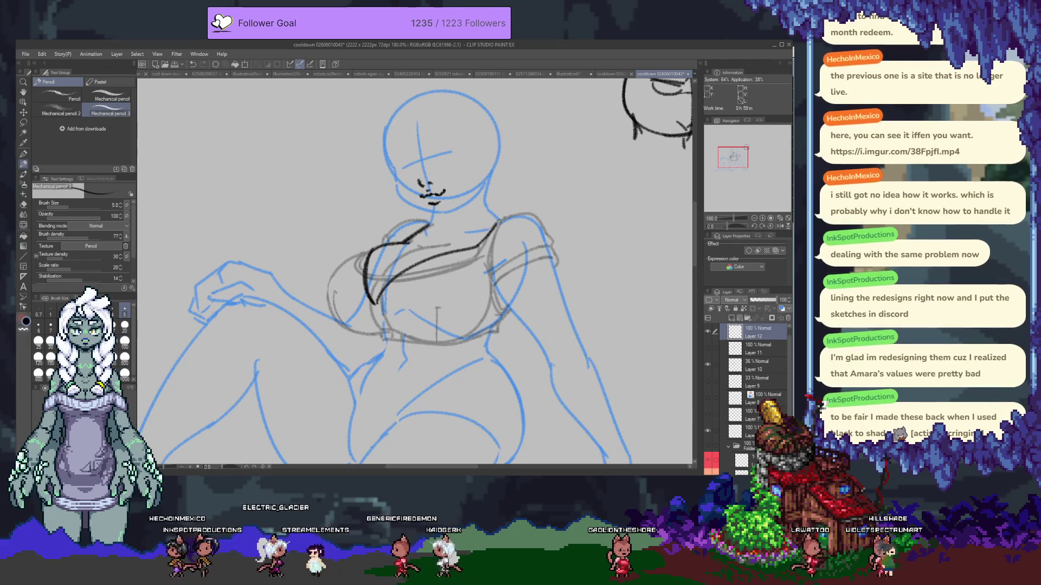
# - Attempt the left chest curve several times, undoing each, then ink the left hip line
pyautogui.moveTo(362, 253); pyautogui.dragTo(351, 334)
pyautogui.hotkey('ctrl', 'z')
pyautogui.moveTo(326, 282); pyautogui.dragTo(371, 254)
pyautogui.hotkey('ctrl', 'z')
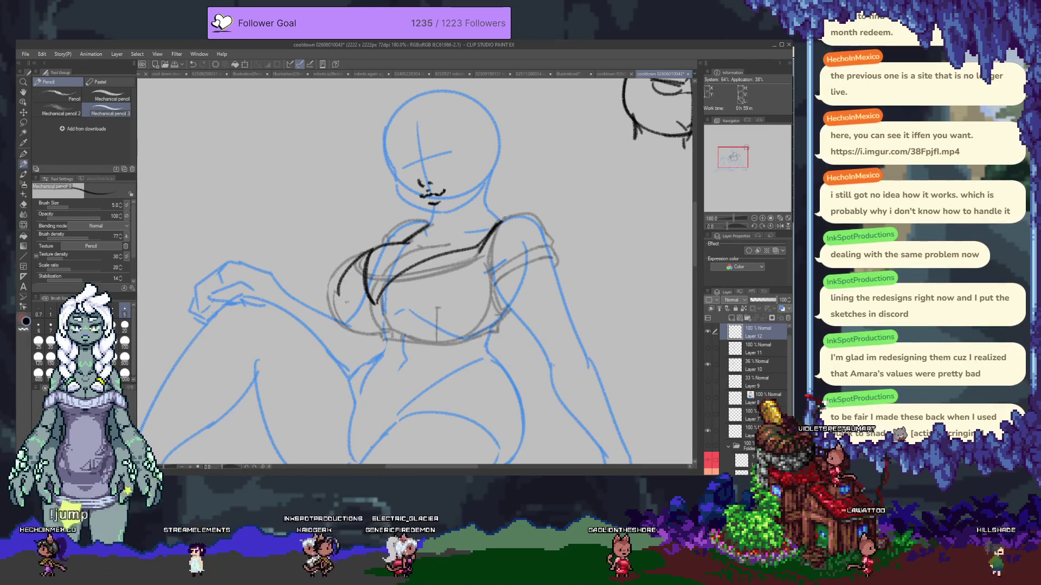
pyautogui.press('e')
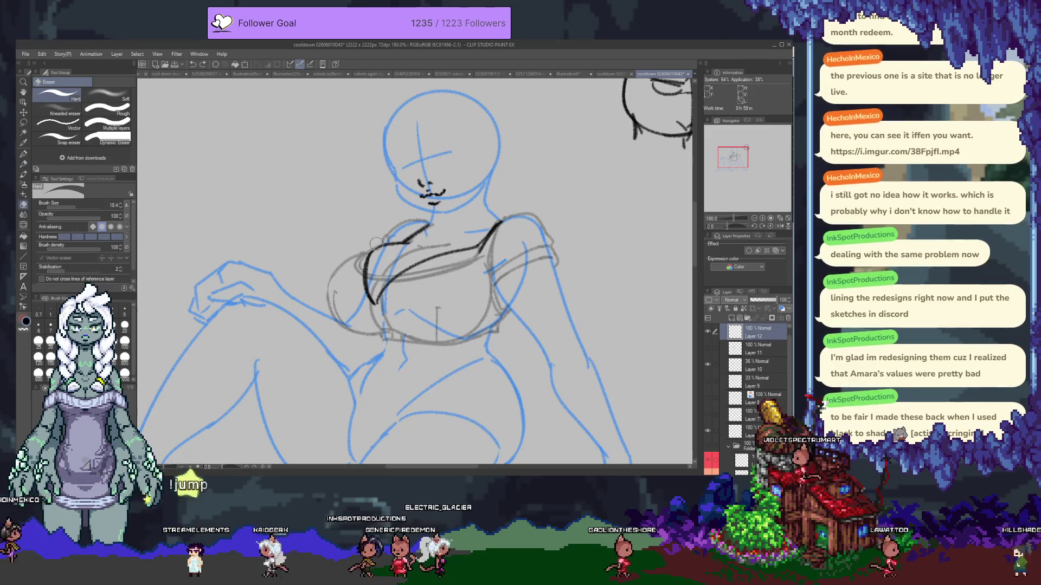
pyautogui.press('p')
pyautogui.moveTo(360, 257); pyautogui.dragTo(358, 343)
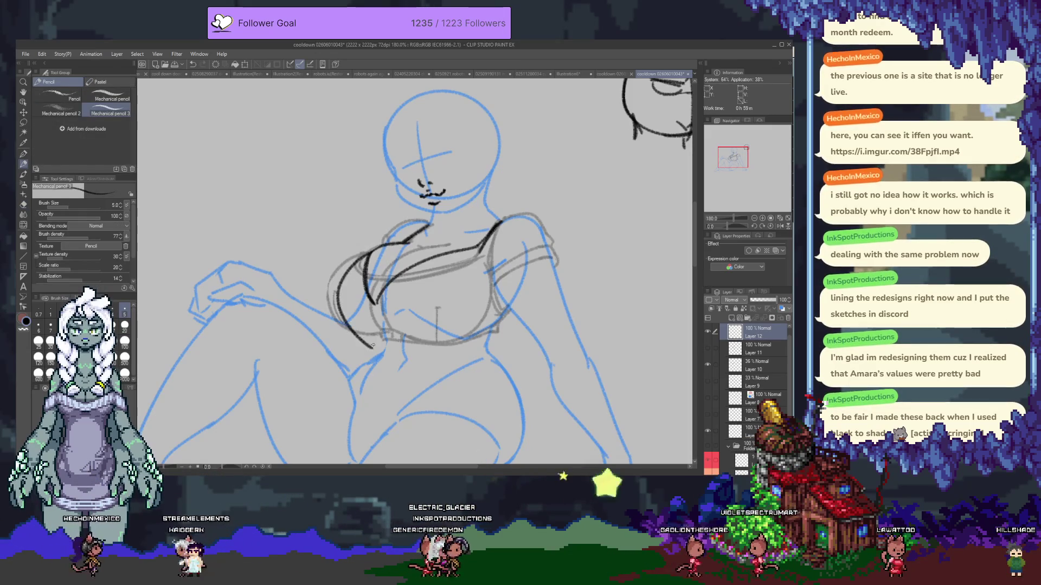
pyautogui.hotkey('ctrl', 'z')
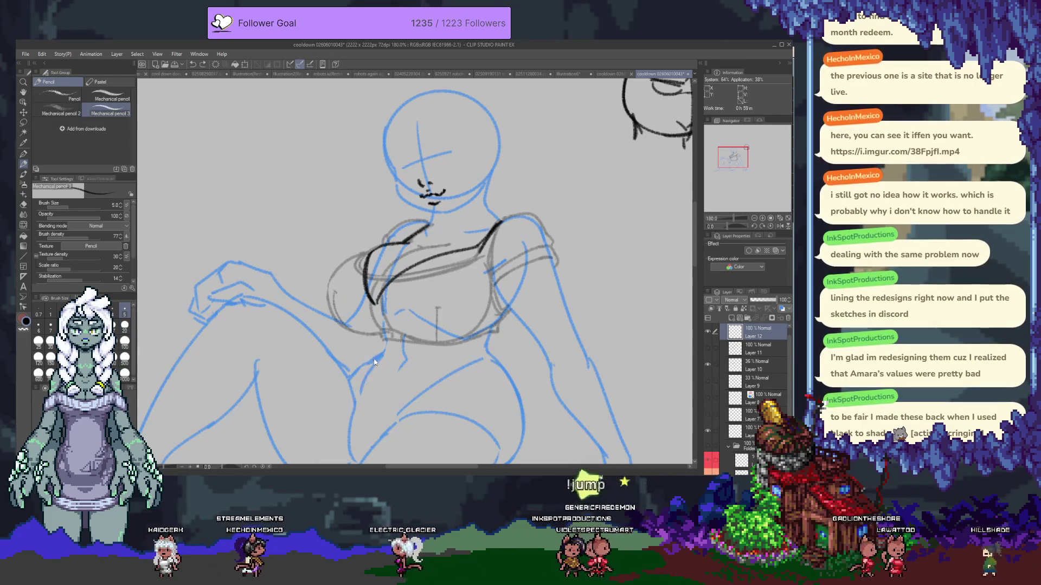
pyautogui.moveTo(381, 355); pyautogui.dragTo(355, 404)
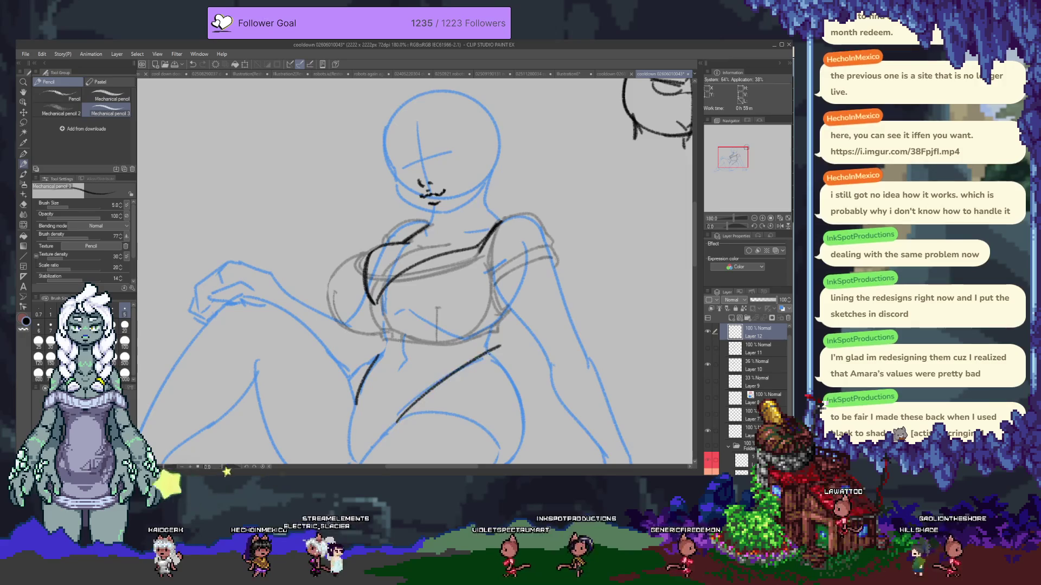
# - Ink the right hip curve and its continuation, then duplicate the ink layer with Ctrl+J
pyautogui.moveTo(458, 376); pyautogui.dragTo(395, 420)
pyautogui.moveTo(458, 376); pyautogui.dragTo(418, 317)
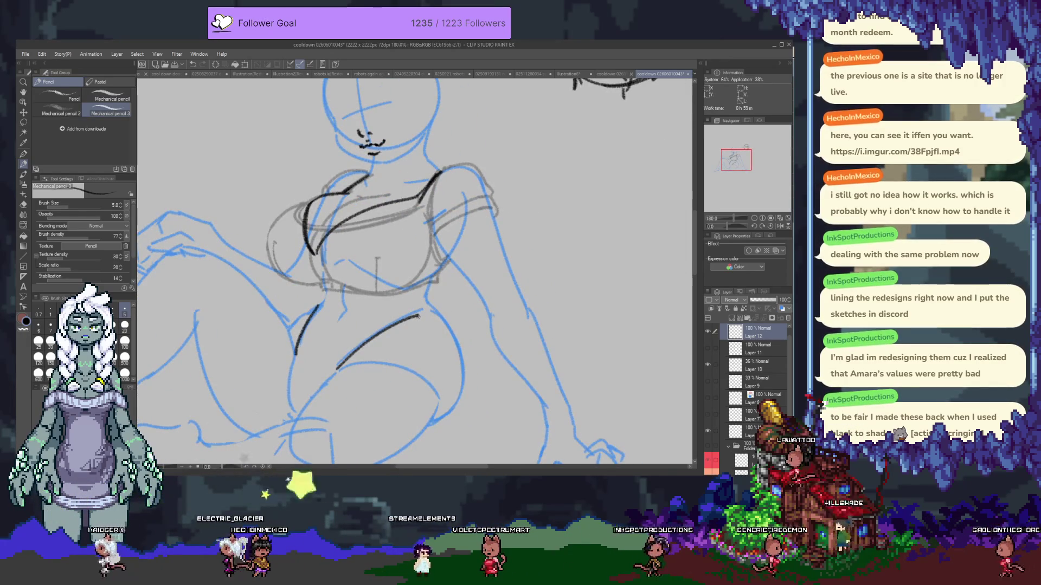
pyautogui.moveTo(417, 317); pyautogui.dragTo(458, 348)
pyautogui.hotkey('ctrl', 'z')
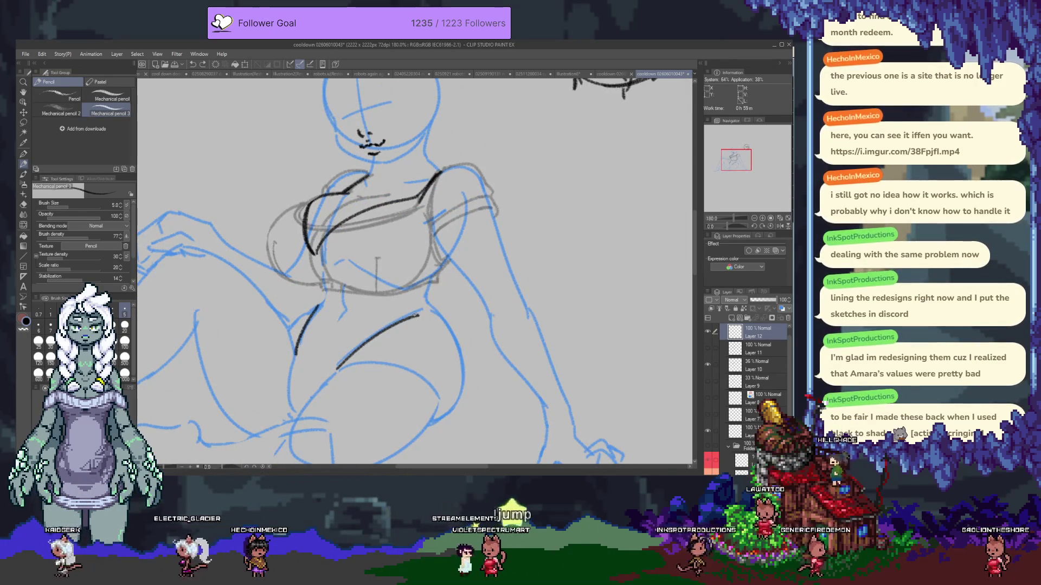
pyautogui.moveTo(422, 314); pyautogui.dragTo(451, 330)
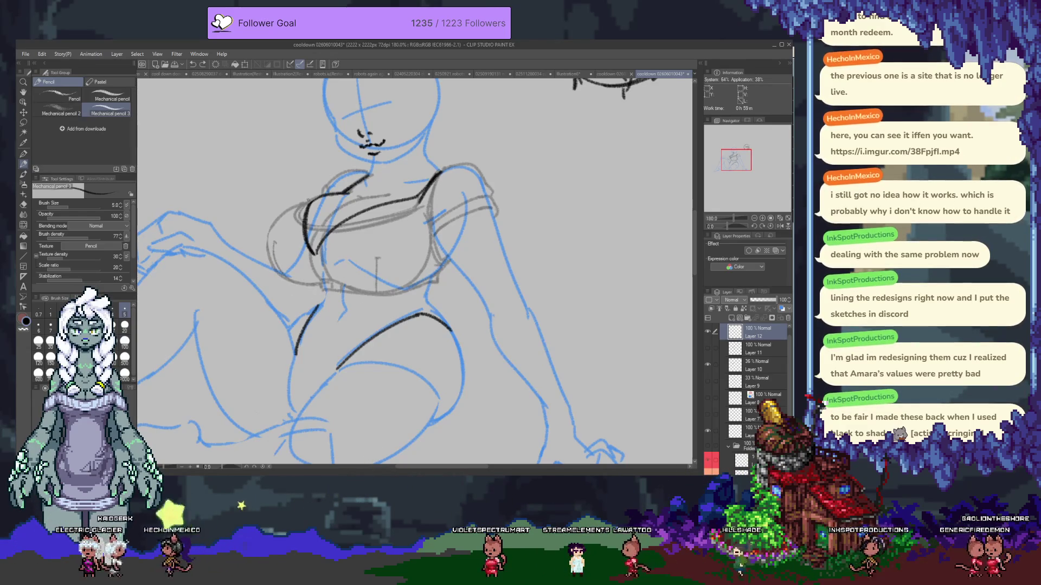
pyautogui.press('e')
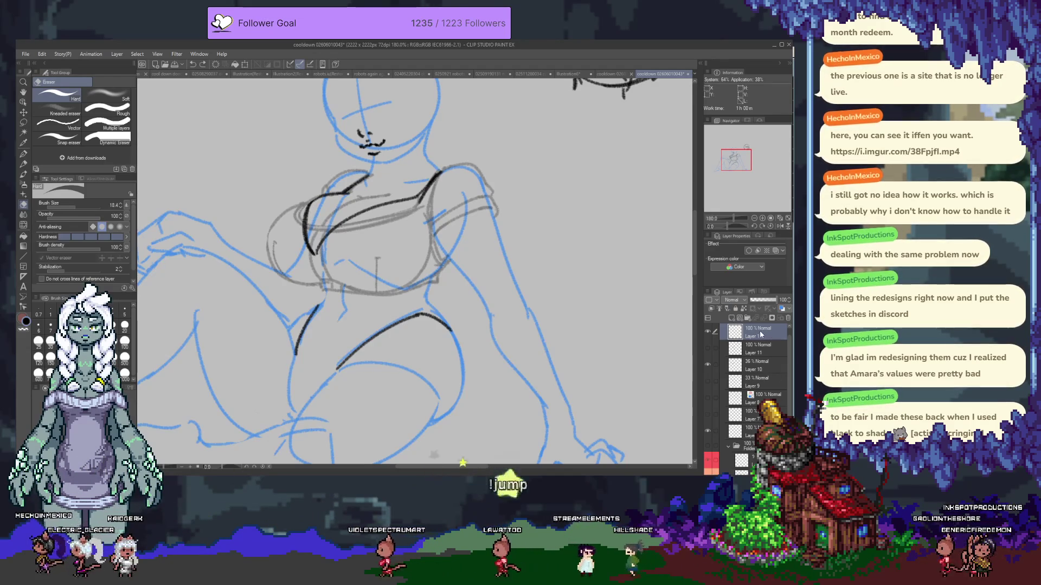
pyautogui.hotkey('ctrl', 'j')
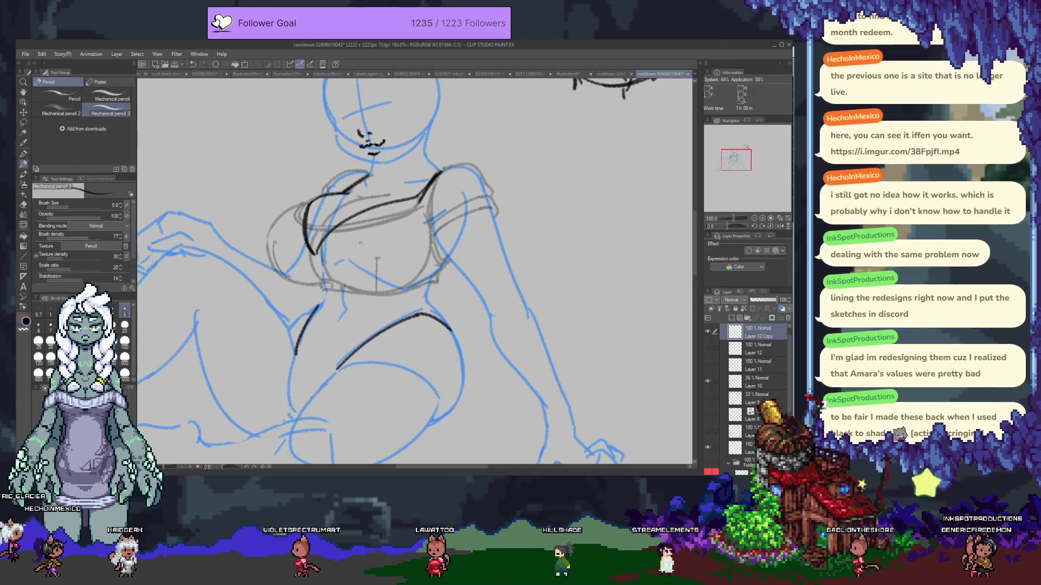
# - Erase parts of the black chest lines and try several left-chest strokes, undoing each
pyautogui.moveTo(313, 210); pyautogui.dragTo(399, 201)
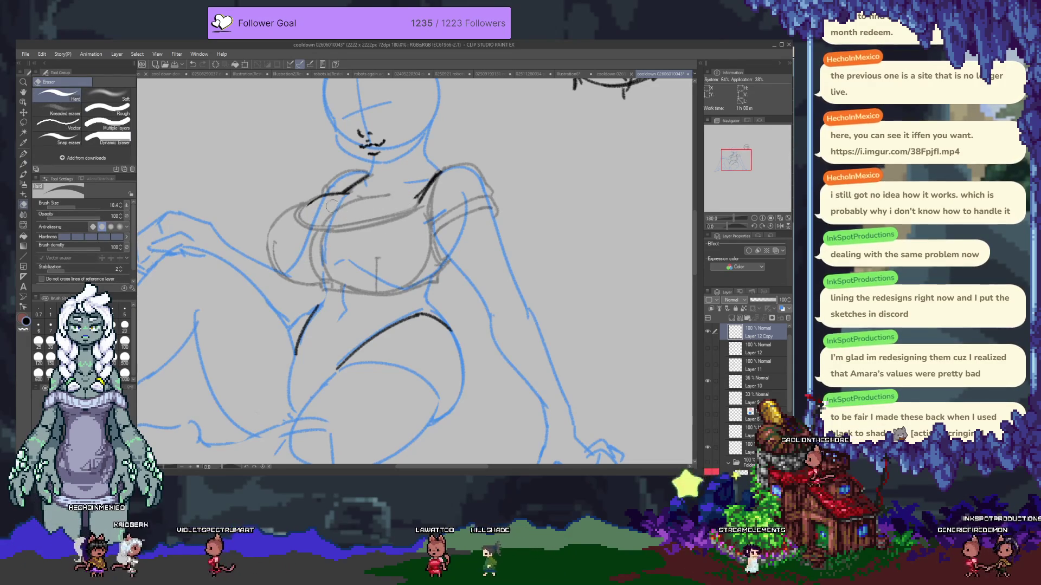
pyautogui.press('p')
pyautogui.moveTo(350, 187); pyautogui.dragTo(322, 295)
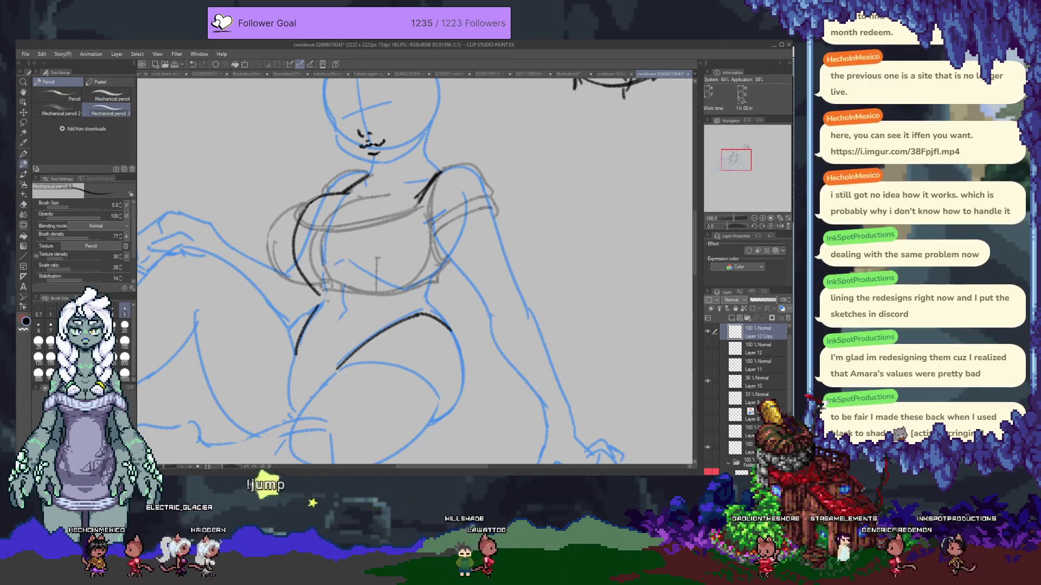
pyautogui.hotkey('ctrl', 'z')
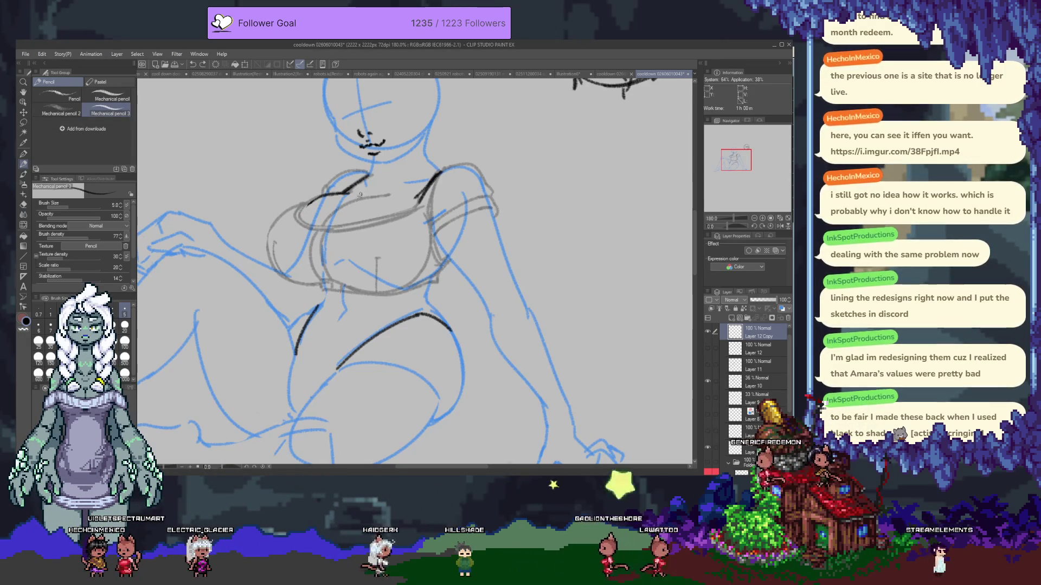
pyautogui.moveTo(350, 218); pyautogui.dragTo(340, 299)
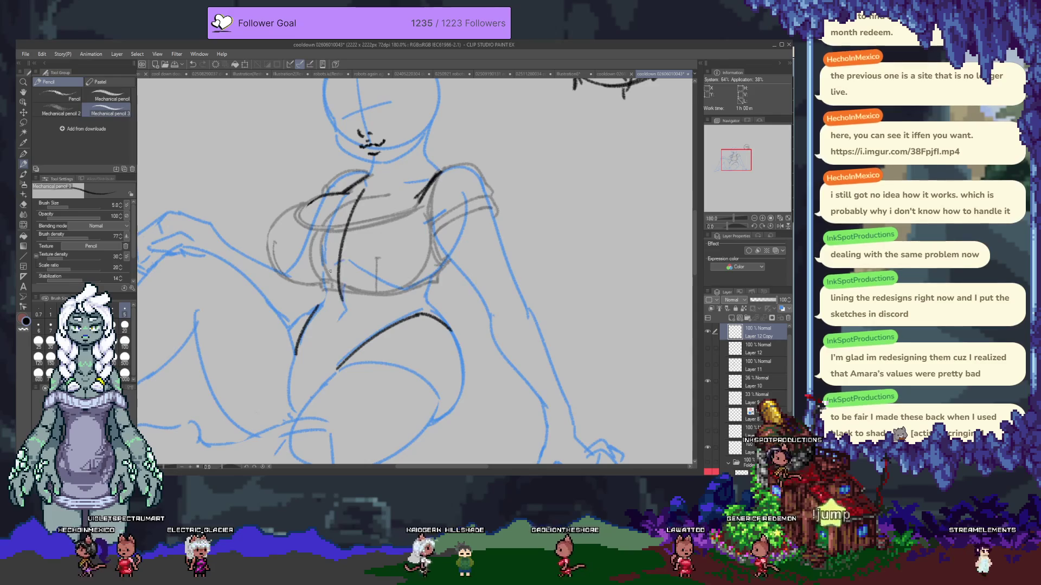
pyautogui.moveTo(311, 197); pyautogui.dragTo(314, 253)
pyautogui.hotkey('ctrl', 'z')
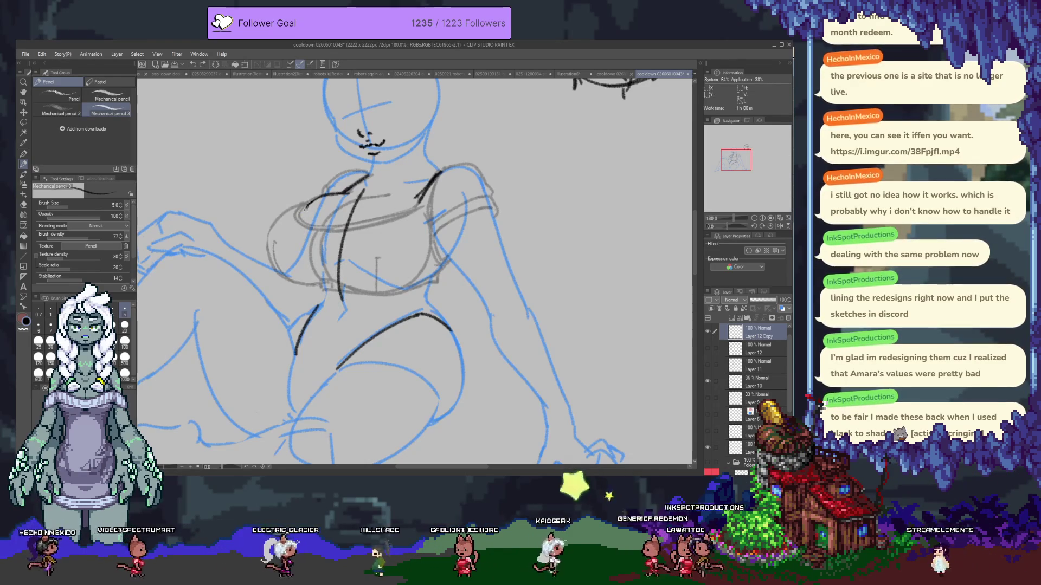
pyautogui.moveTo(305, 204); pyautogui.dragTo(320, 273)
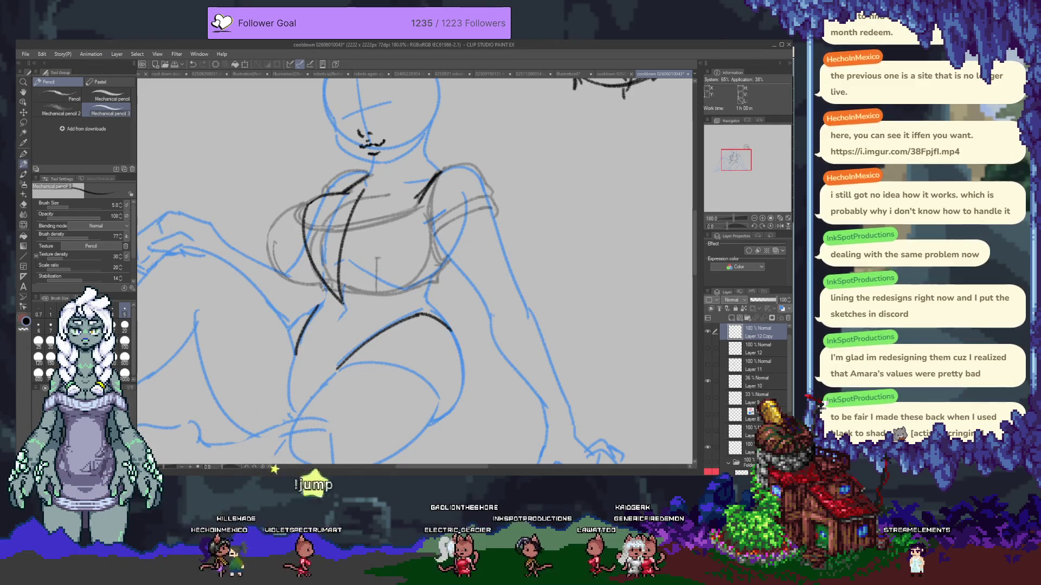
pyautogui.hotkey('ctrl', 'z')
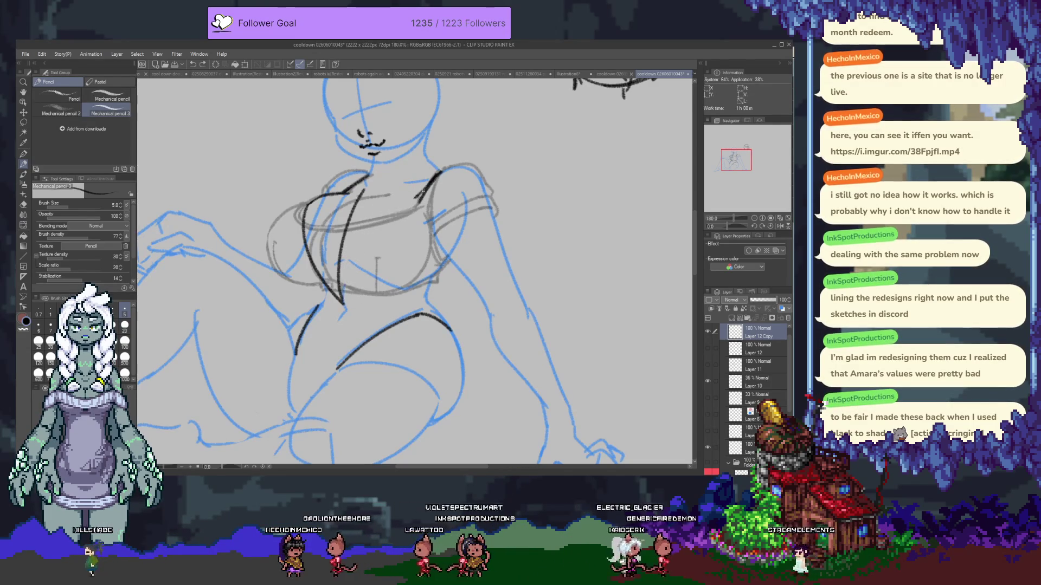
# - Ink the left chest line, erase the lower diagonal, then hide the black chest and hip lines
pyautogui.press('e')
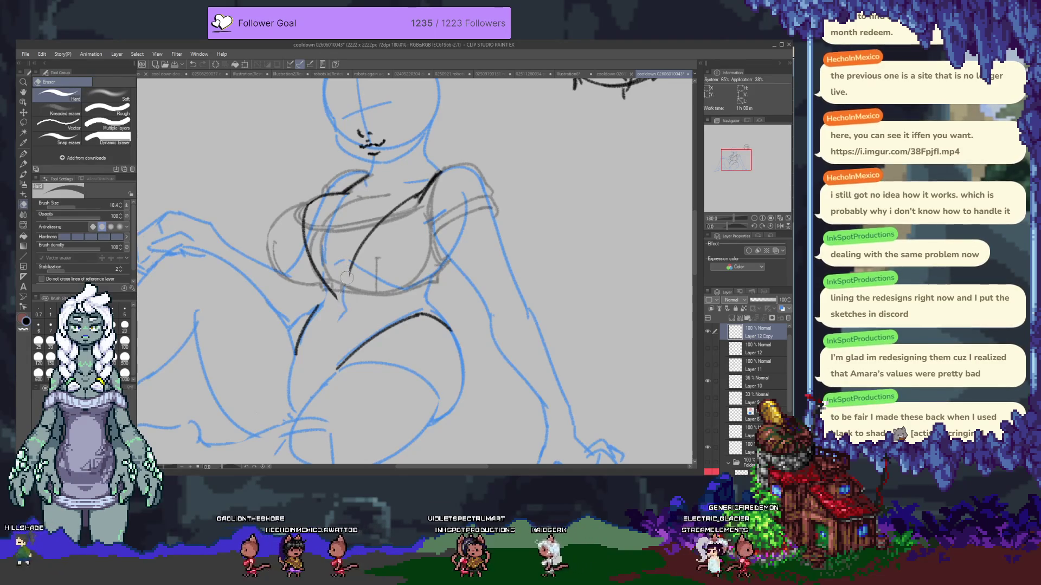
pyautogui.press('p')
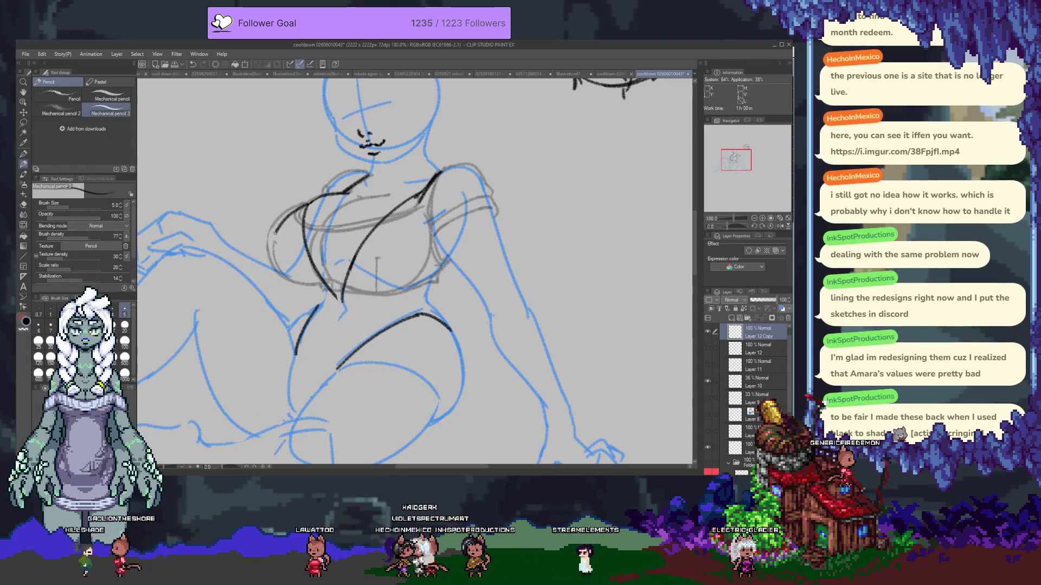
pyautogui.moveTo(285, 204); pyautogui.dragTo(310, 289)
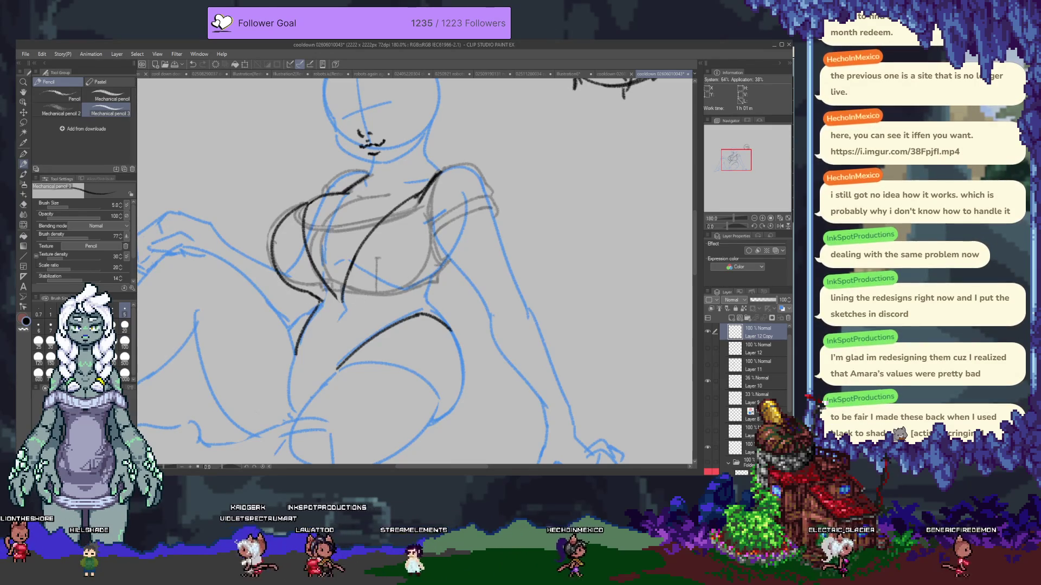
pyautogui.press('e')
pyautogui.moveTo(366, 240); pyautogui.dragTo(341, 280)
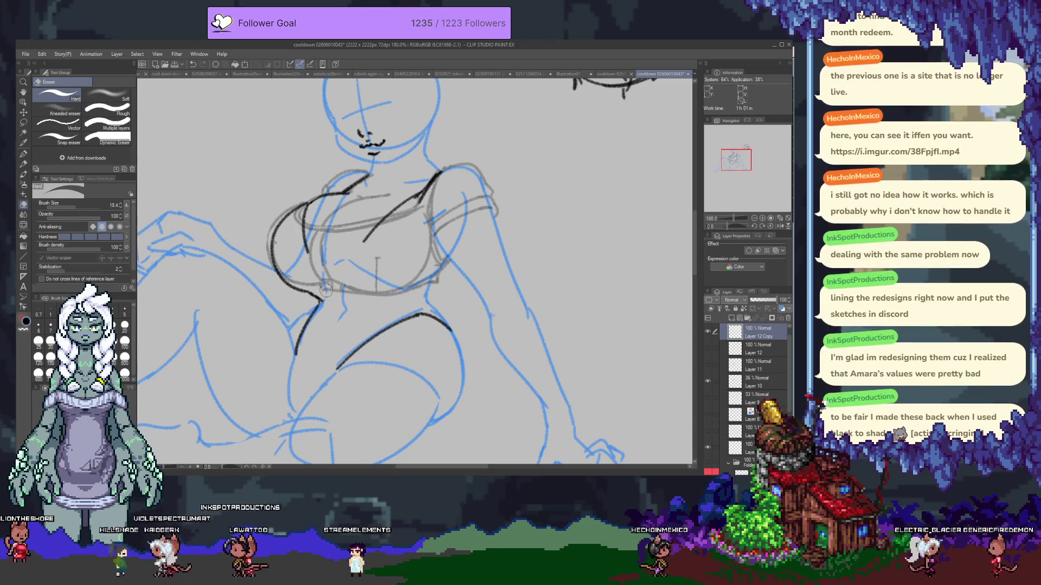
pyautogui.press('p')
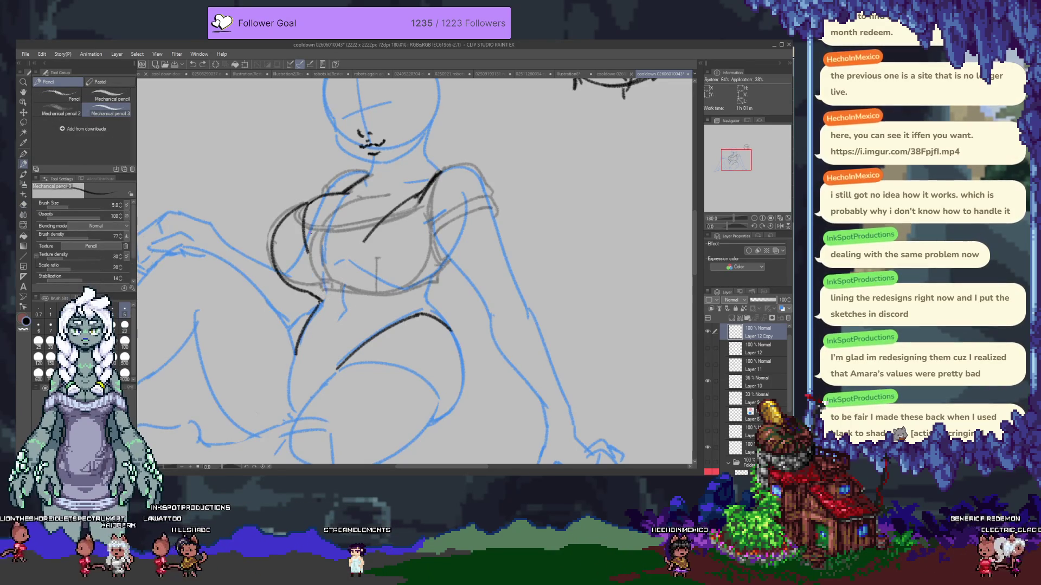
pyautogui.press('Delete')
pyautogui.moveTo(364, 252); pyautogui.dragTo(371, 317)
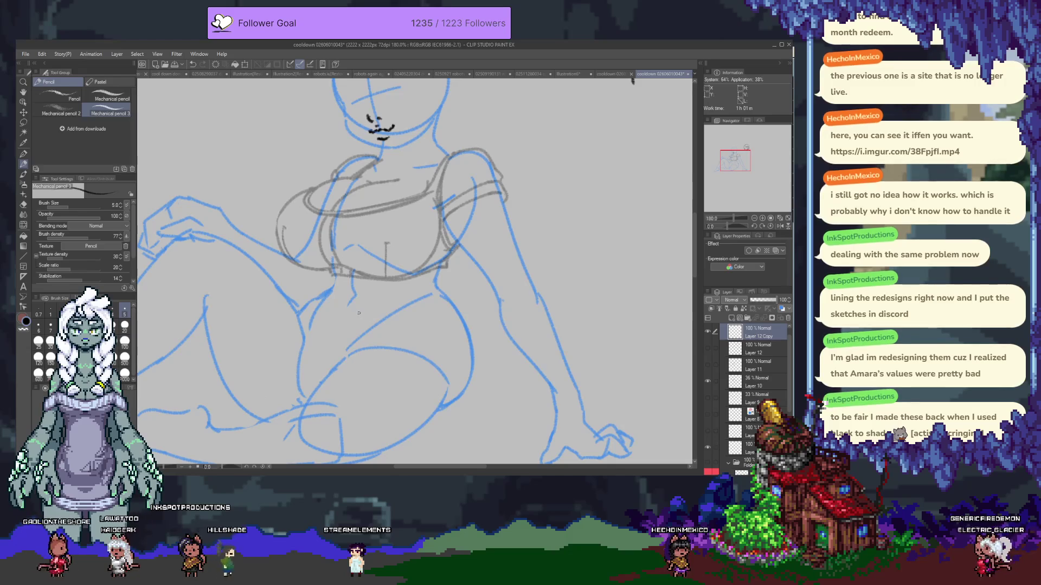
# - Hide the grey chest sketch and attempt the left chest contour from the neck, undoing it
pyautogui.click(707, 380)
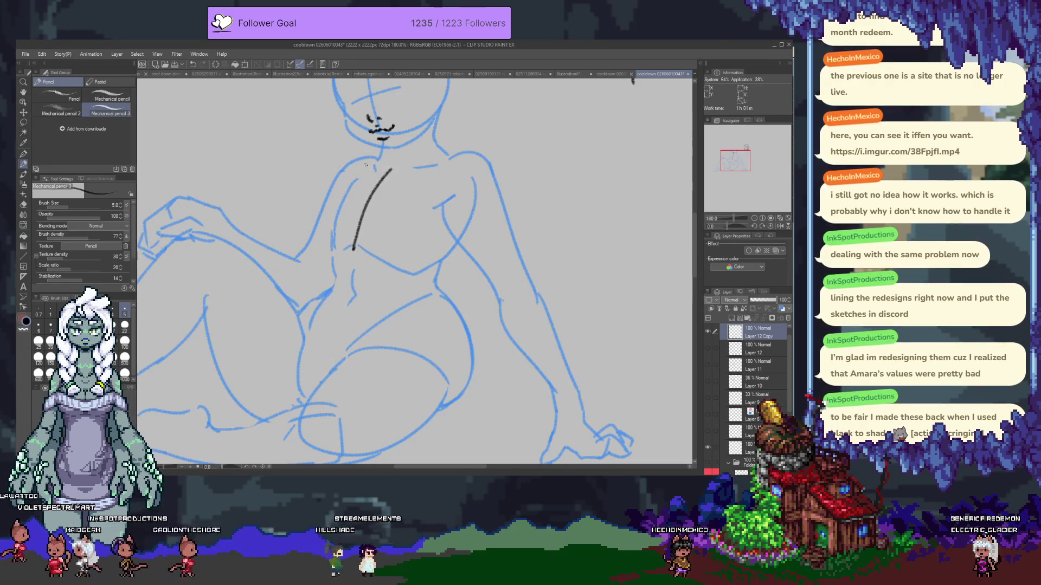
pyautogui.moveTo(375, 161); pyautogui.dragTo(321, 218)
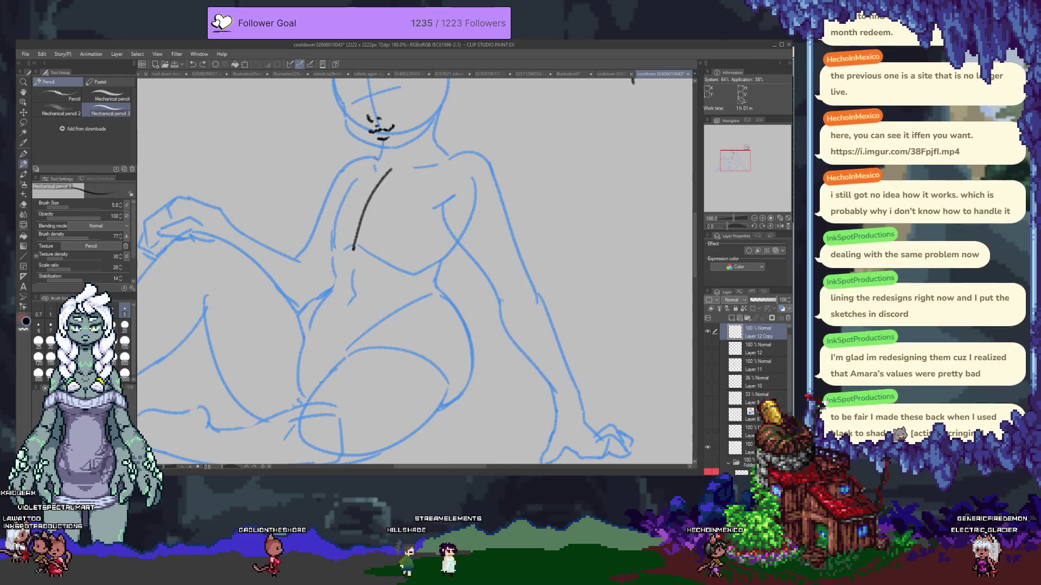
pyautogui.hotkey('ctrl', 'z')
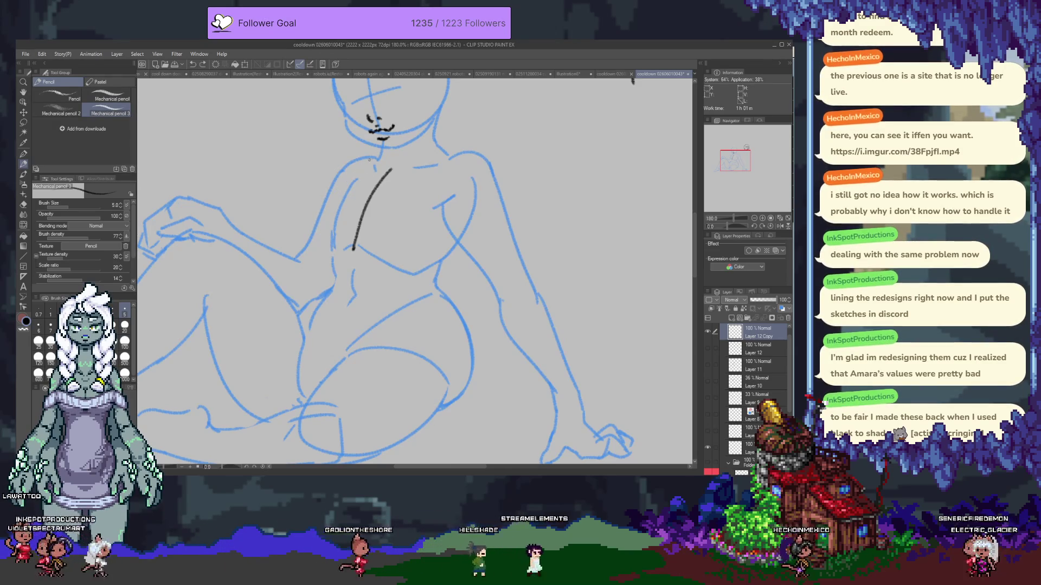
pyautogui.moveTo(375, 160); pyautogui.dragTo(333, 208)
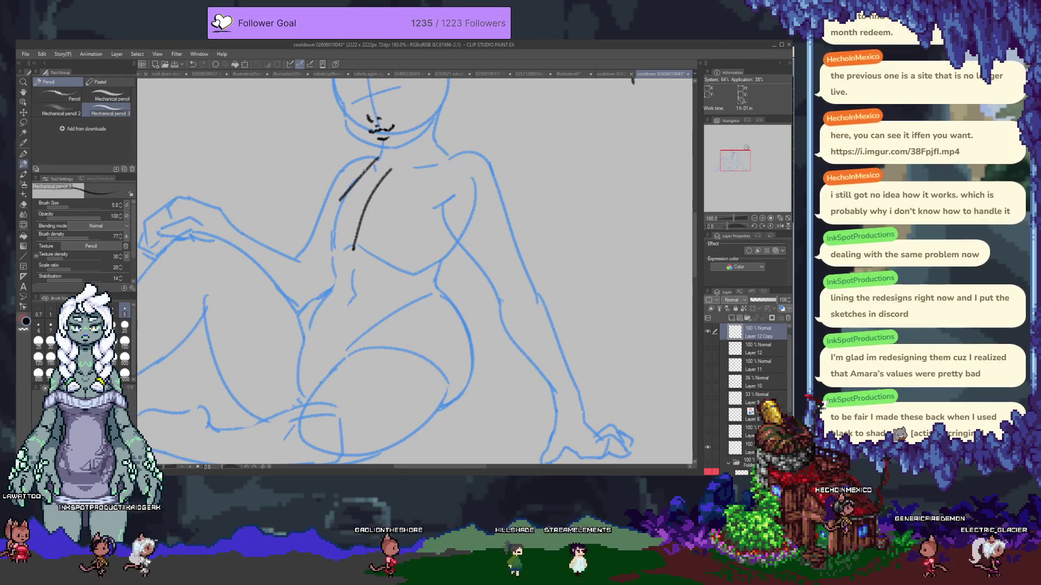
pyautogui.moveTo(363, 172); pyautogui.dragTo(330, 249)
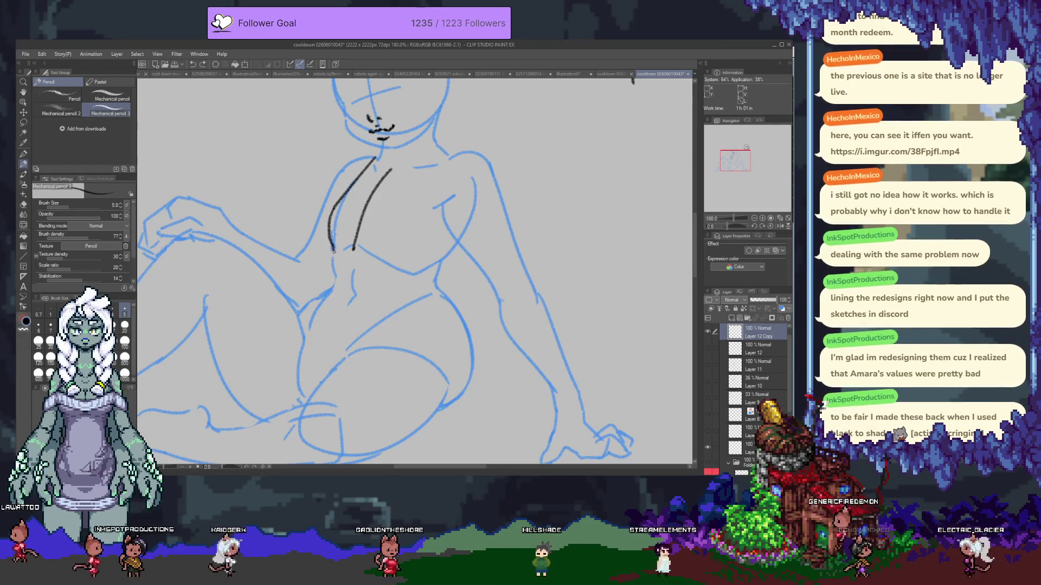
pyautogui.moveTo(331, 248); pyautogui.dragTo(336, 284)
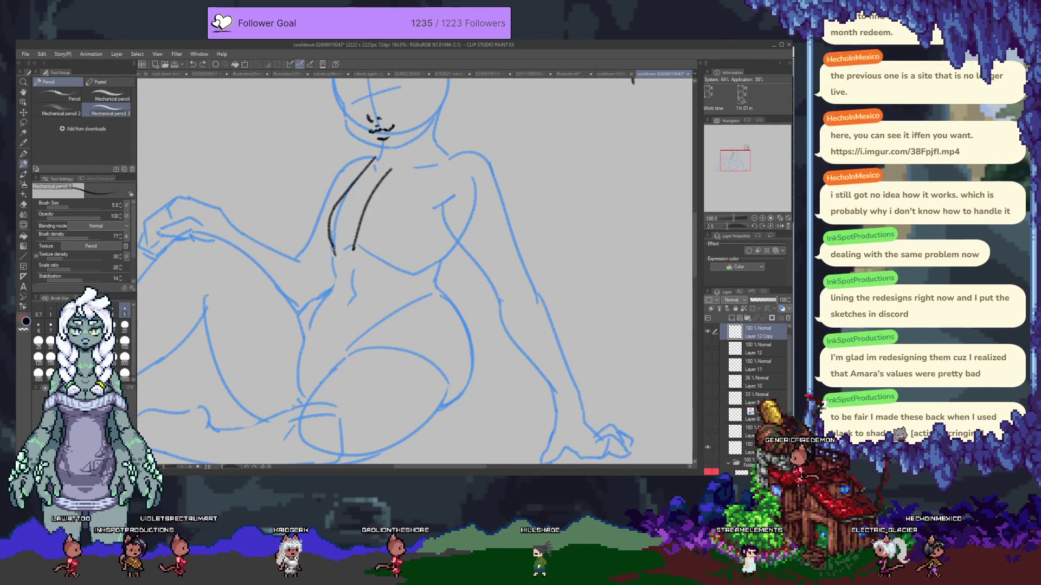
pyautogui.moveTo(334, 262); pyautogui.dragTo(332, 289)
pyautogui.hotkey('ctrl', 'z')
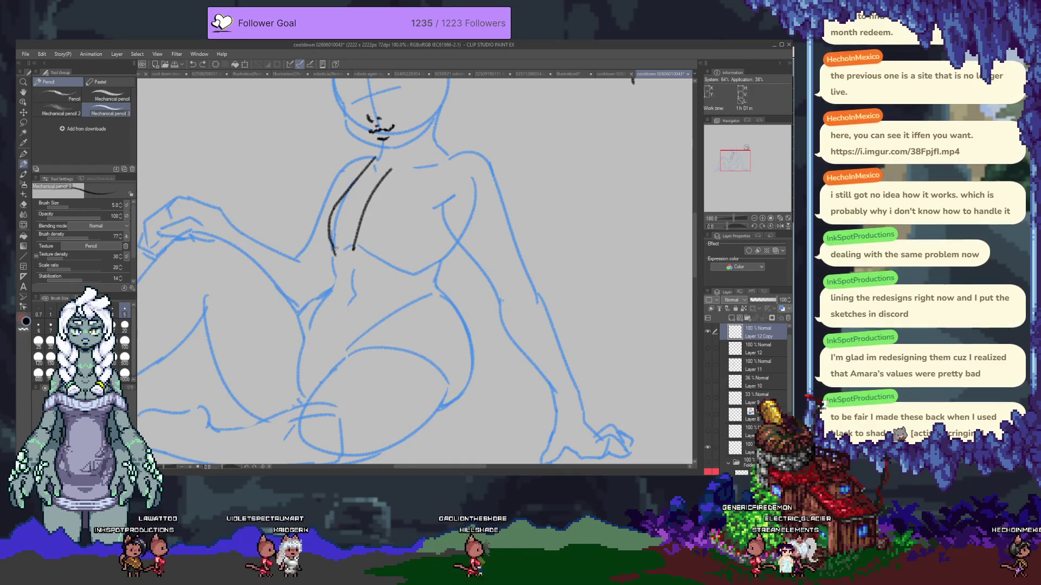
pyautogui.hotkey('ctrl', 'z')
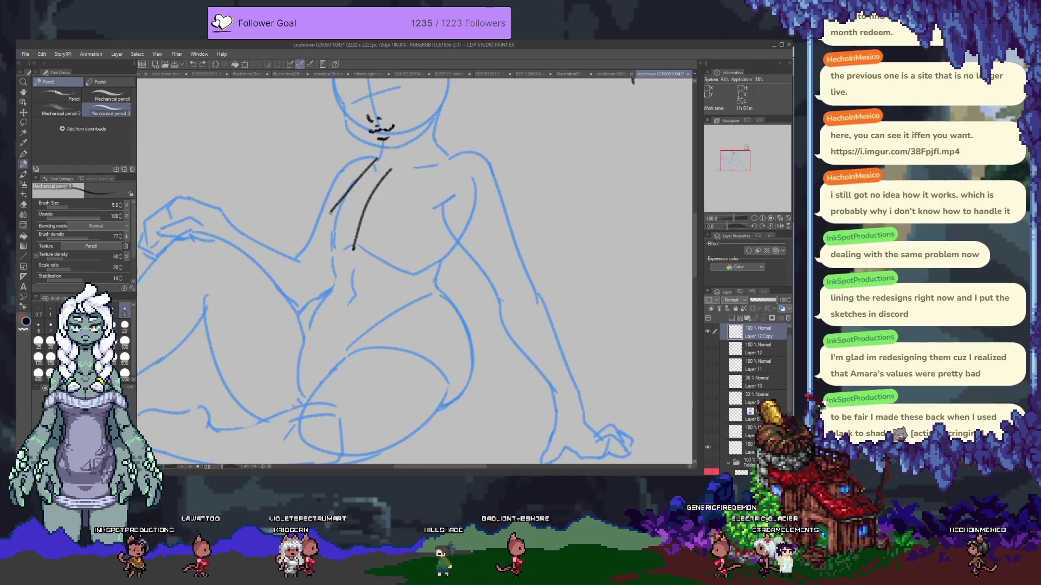
# - Redraw the curved left chest line and ink the left hip line meeting it
pyautogui.moveTo(374, 160); pyautogui.dragTo(318, 224)
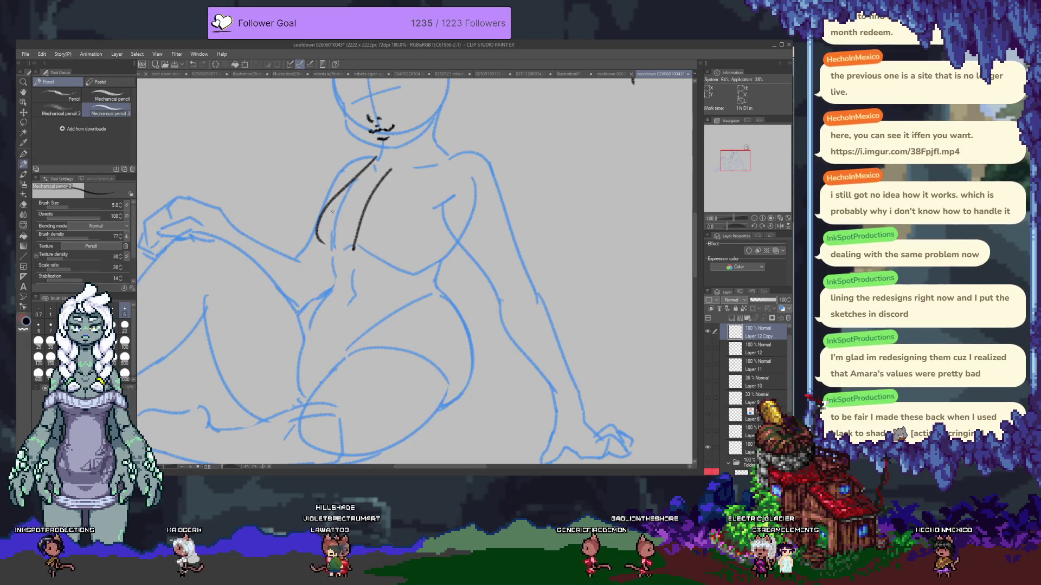
pyautogui.hotkey('ctrl', 'z')
pyautogui.moveTo(352, 169); pyautogui.dragTo(329, 249)
pyautogui.moveTo(377, 160); pyautogui.dragTo(319, 259)
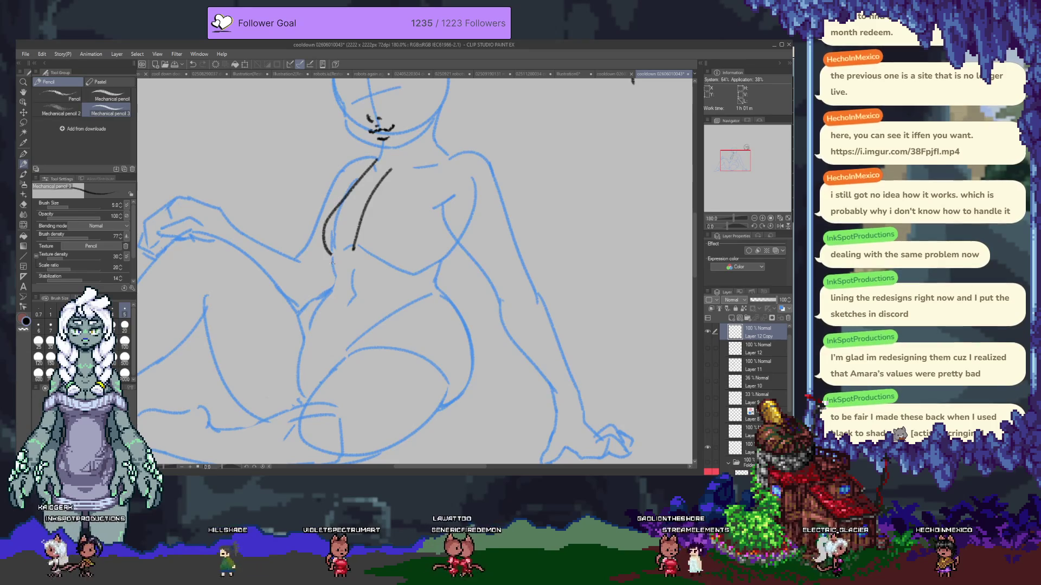
pyautogui.hotkey('ctrl', 'z')
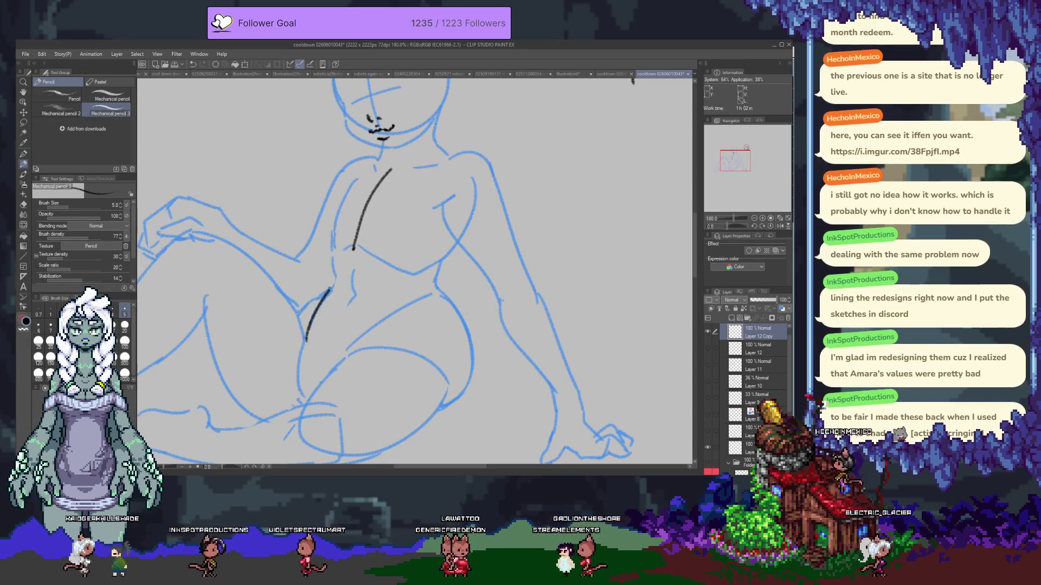
pyautogui.moveTo(334, 280); pyautogui.dragTo(306, 341)
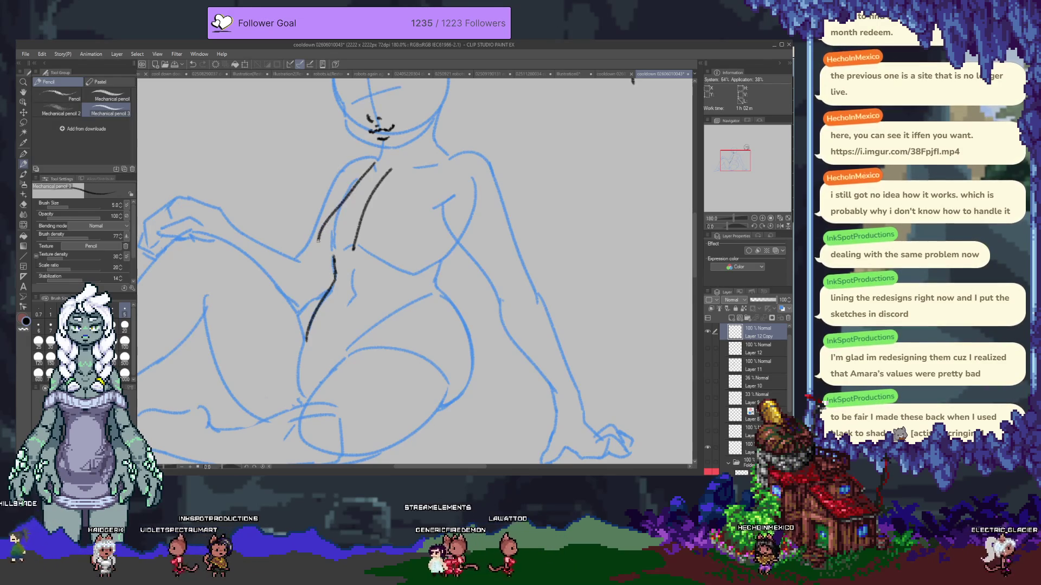
pyautogui.moveTo(370, 166); pyautogui.dragTo(334, 281)
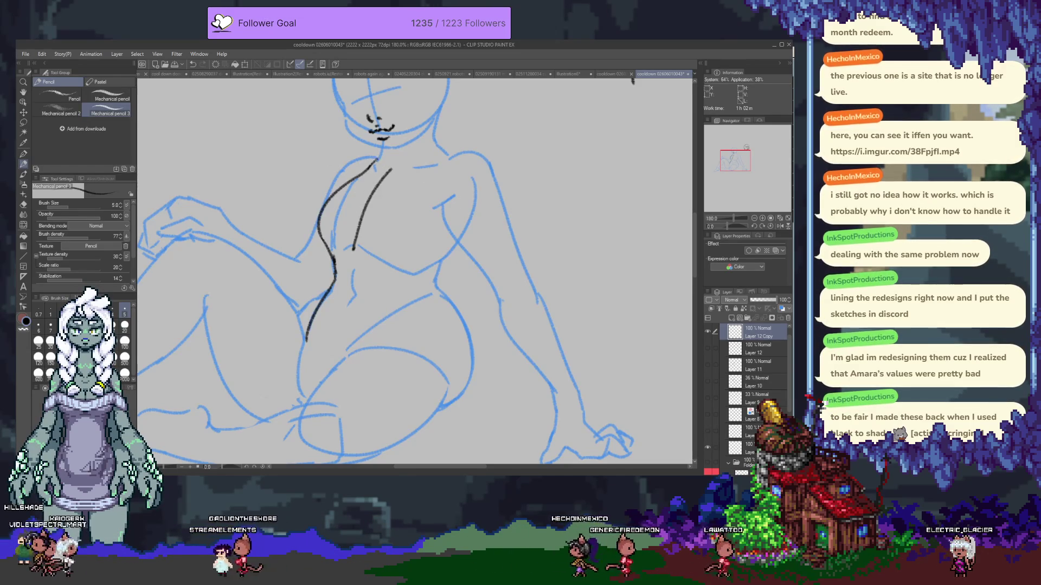
# - Remove the old centre chest stroke and ink both edges of the V-shaped neckline
pyautogui.press('e')
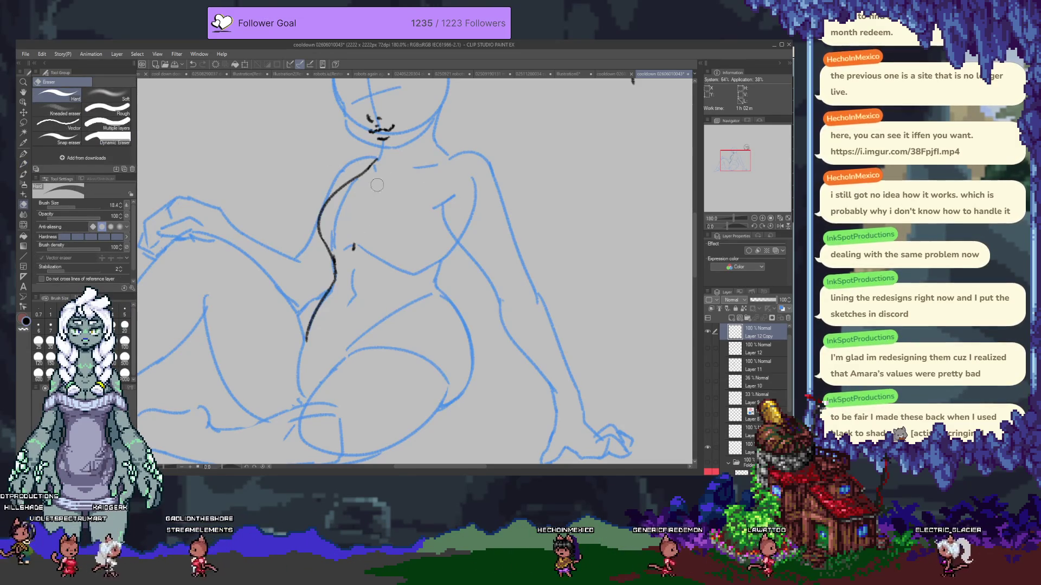
pyautogui.press('p')
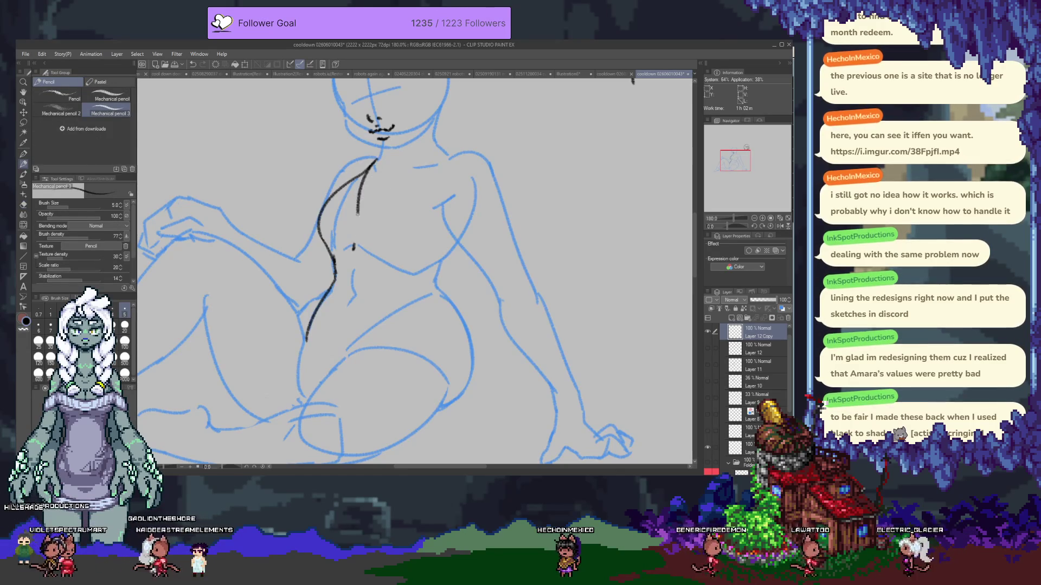
pyautogui.hotkey('ctrl', 'z')
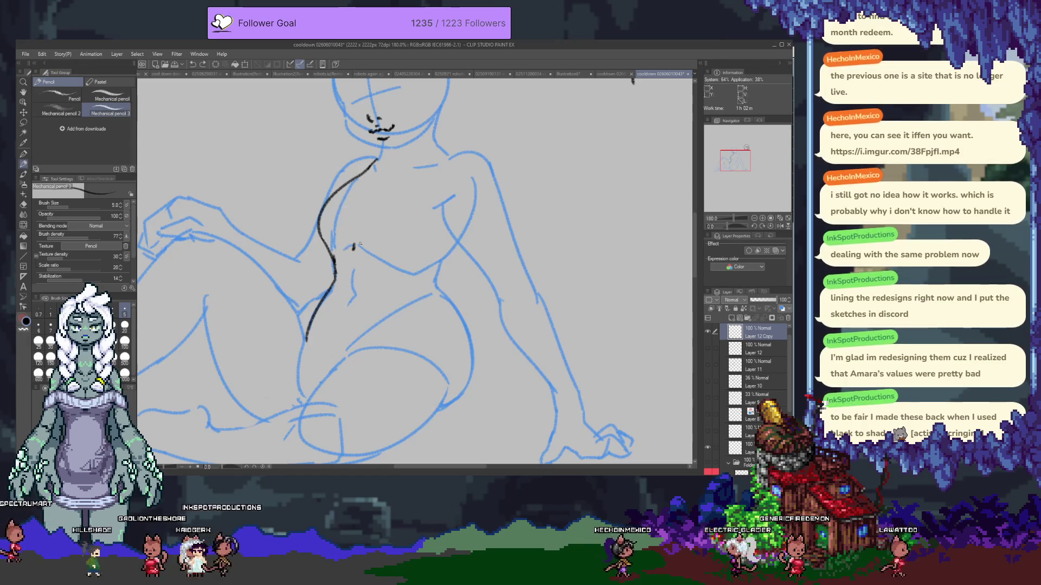
pyautogui.moveTo(346, 216); pyautogui.dragTo(352, 276)
pyautogui.moveTo(372, 165); pyautogui.dragTo(350, 207)
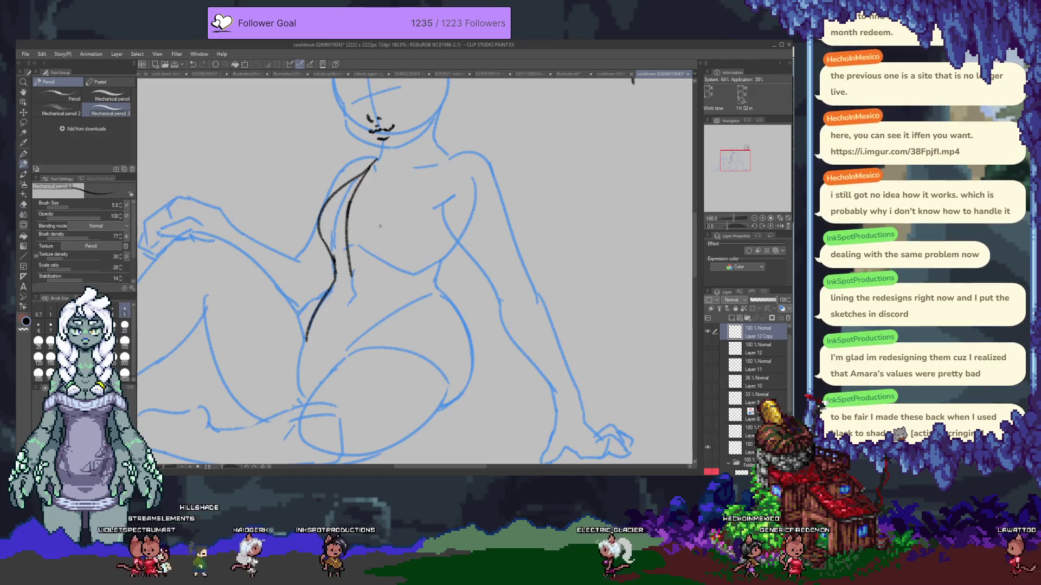
pyautogui.moveTo(435, 165); pyautogui.dragTo(351, 275)
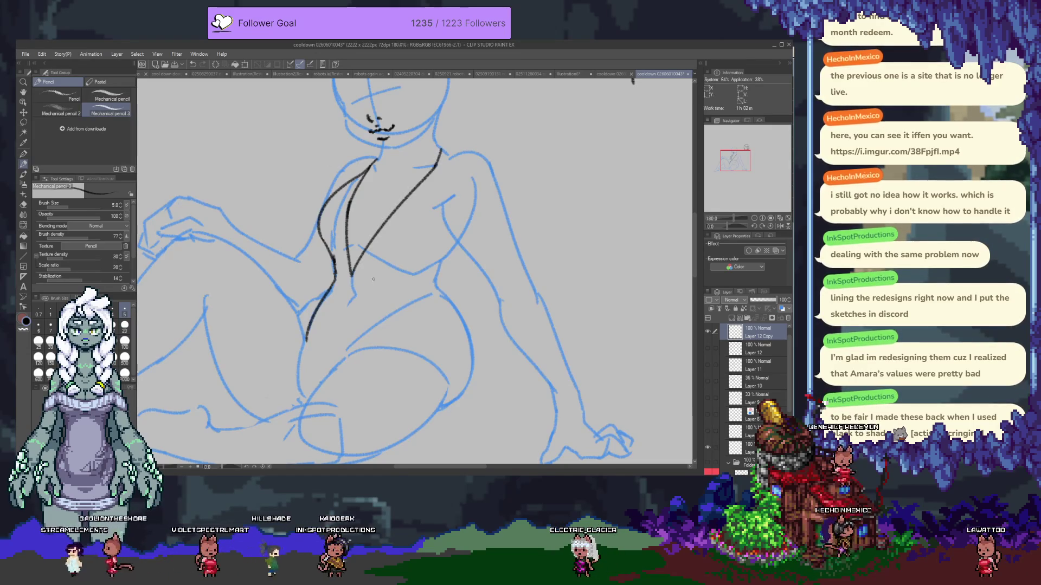
# - Ink the top's right edge and redraw a shorter lower hem under the chest
pyautogui.moveTo(440, 159)
pyautogui.mouseDown()
pyautogui.moveTo(426, 226)
pyautogui.moveTo(443, 257)
pyautogui.mouseUp()
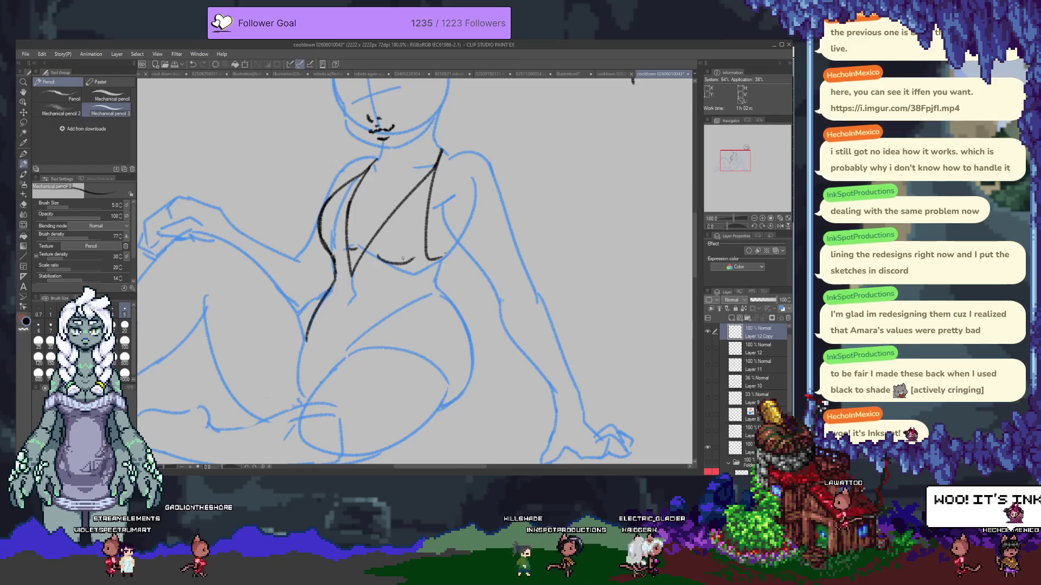
pyautogui.moveTo(365, 257); pyautogui.dragTo(423, 266)
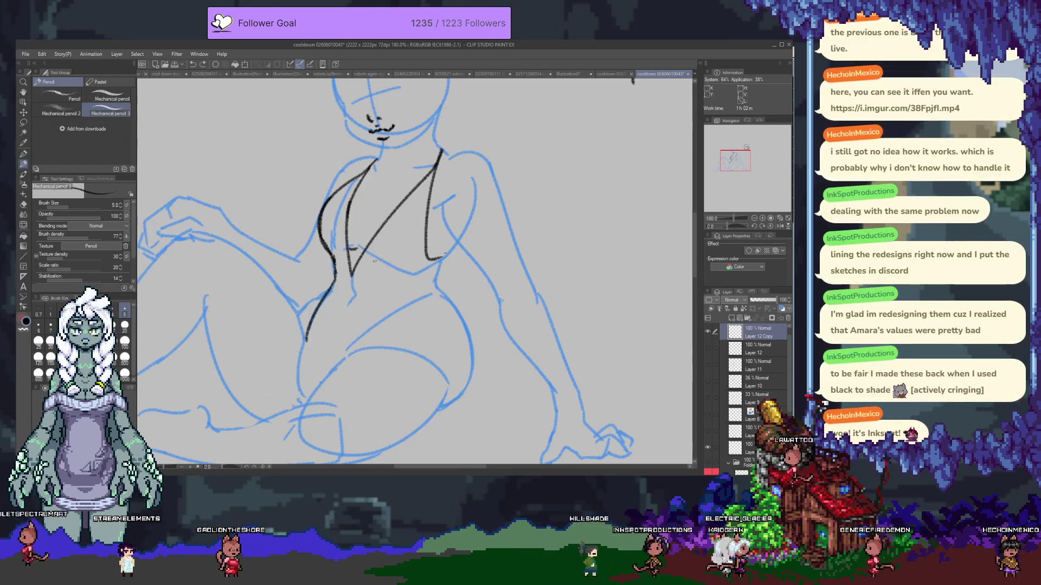
pyautogui.hotkey('ctrl', 'z')
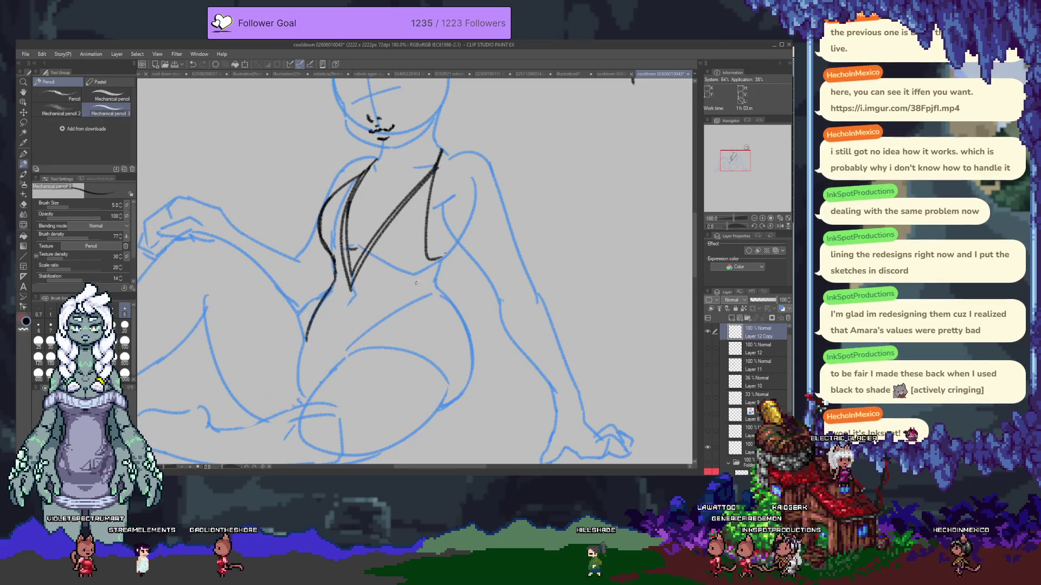
pyautogui.hotkey('ctrl', 'z')
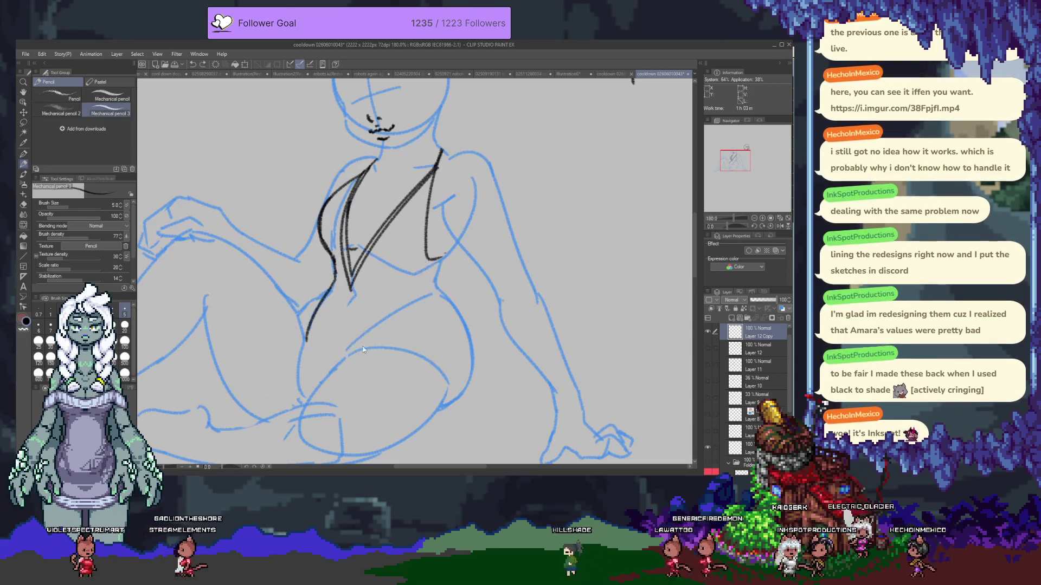
pyautogui.moveTo(354, 354)
pyautogui.mouseDown()
pyautogui.moveTo(429, 284)
pyautogui.moveTo(449, 302)
pyautogui.mouseUp()
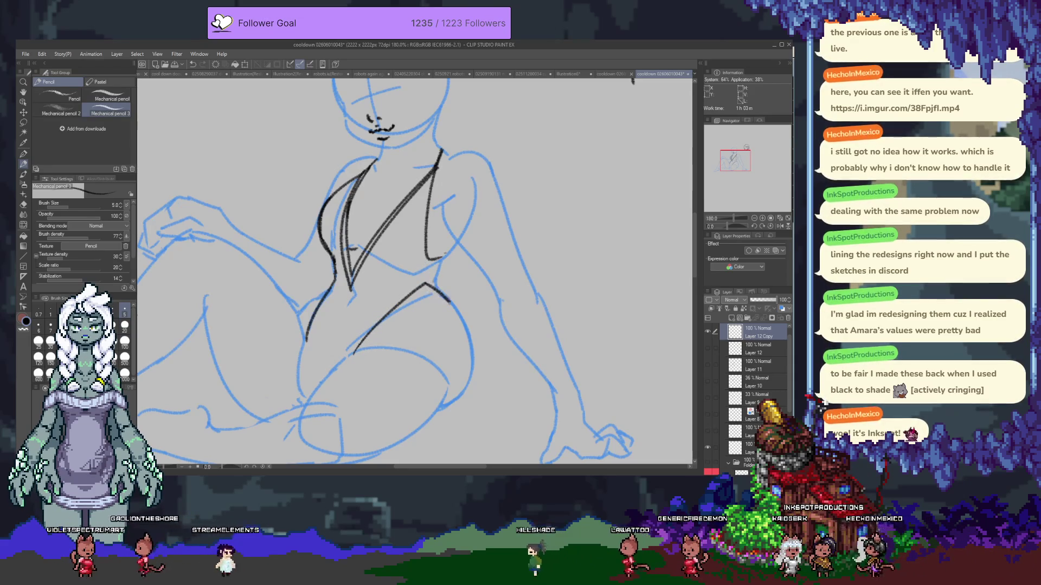
# - Erase and redraw the top's right edge so it reaches the hem
pyautogui.press('e')
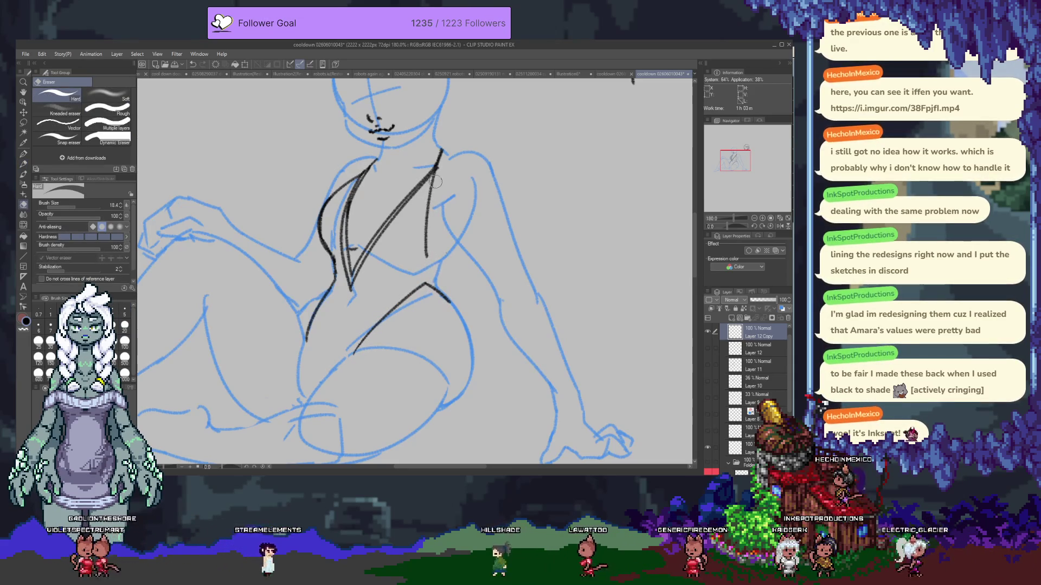
pyautogui.moveTo(427, 248); pyautogui.dragTo(434, 202)
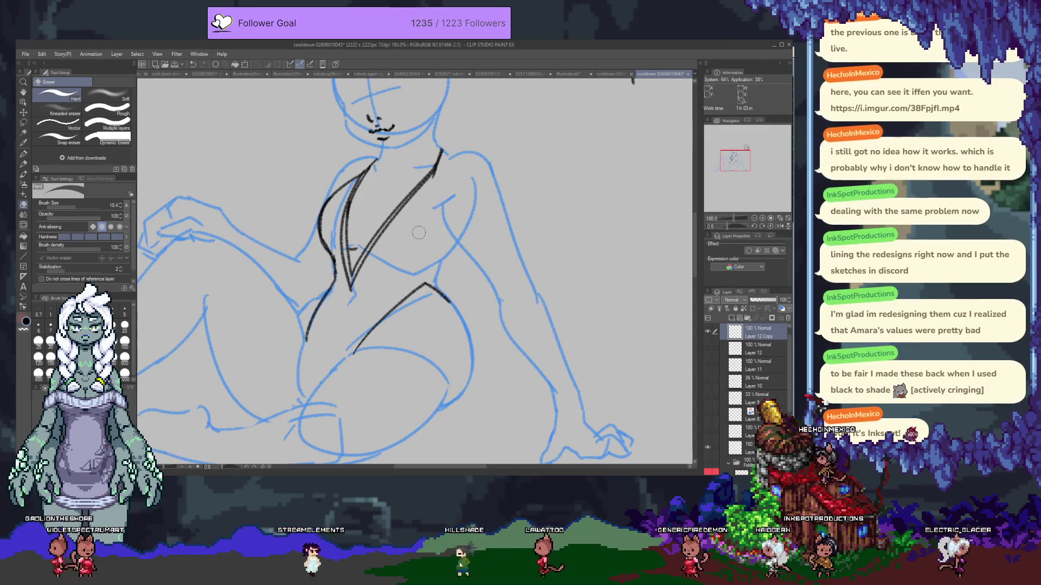
pyautogui.press('p')
pyautogui.moveTo(437, 162); pyautogui.dragTo(431, 253)
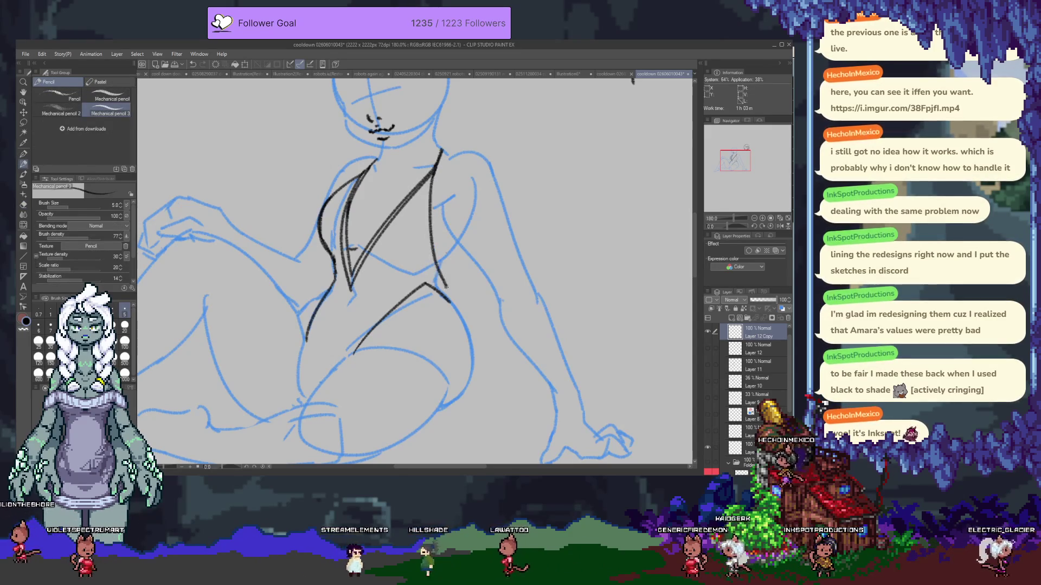
pyautogui.hotkey('ctrl', 'z')
pyautogui.moveTo(438, 159); pyautogui.dragTo(439, 262)
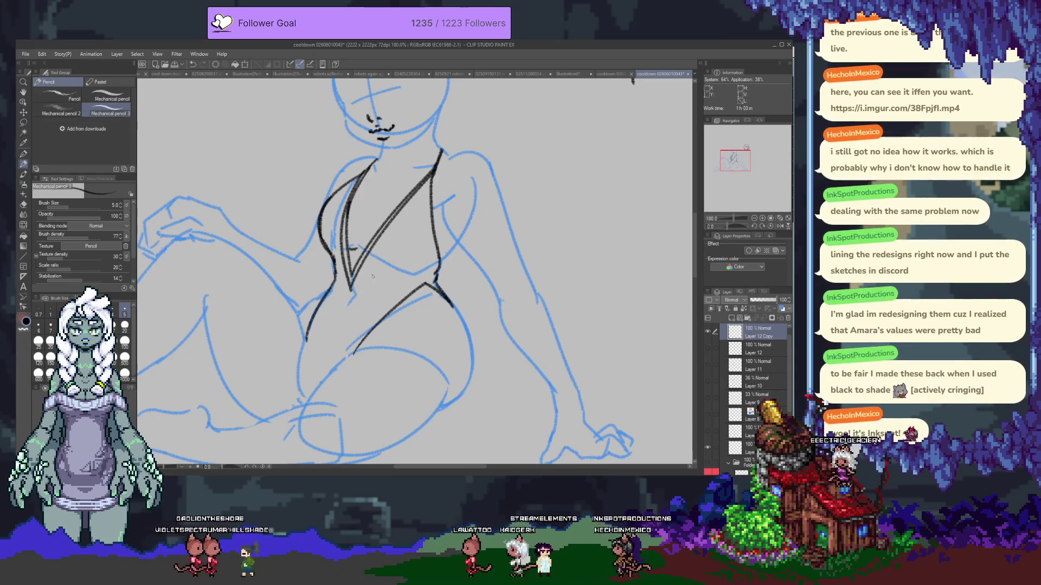
# - Ink a line from the V's point toward the hip and clean up the V's tip
pyautogui.moveTo(351, 281); pyautogui.dragTo(325, 366)
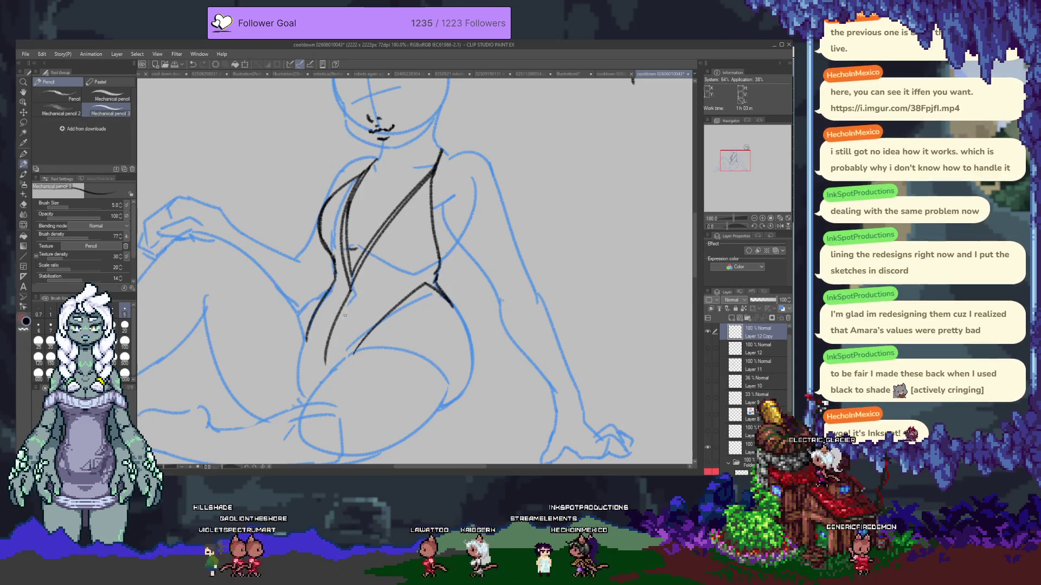
pyautogui.press('e')
pyautogui.moveTo(343, 286); pyautogui.dragTo(371, 336)
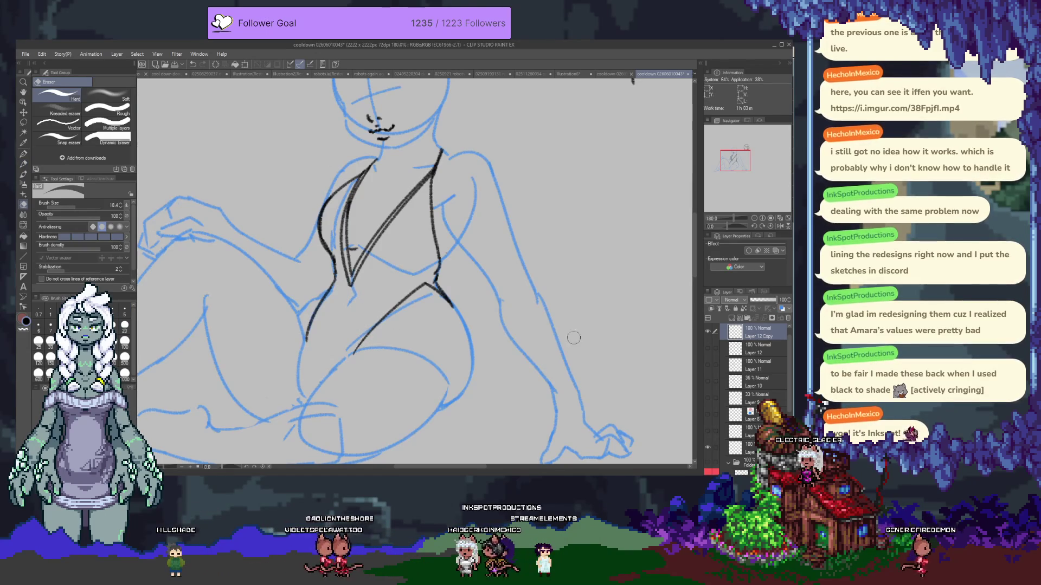
# - Show the grey torso sketch and make Layer 12 the drawing layer with the mechanical pencil
pyautogui.click(707, 331)
pyautogui.click(705, 349)
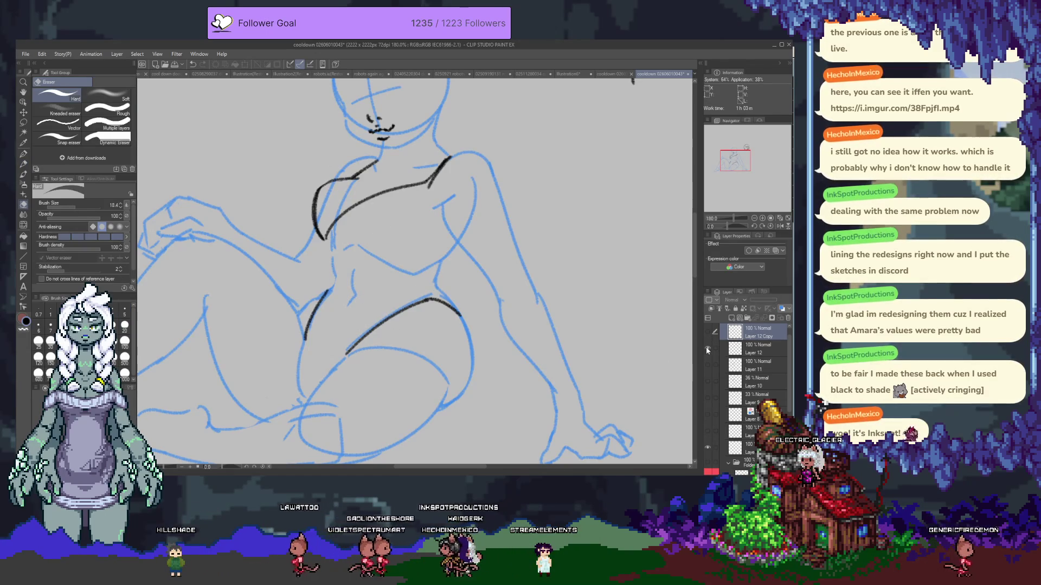
pyautogui.click(707, 379)
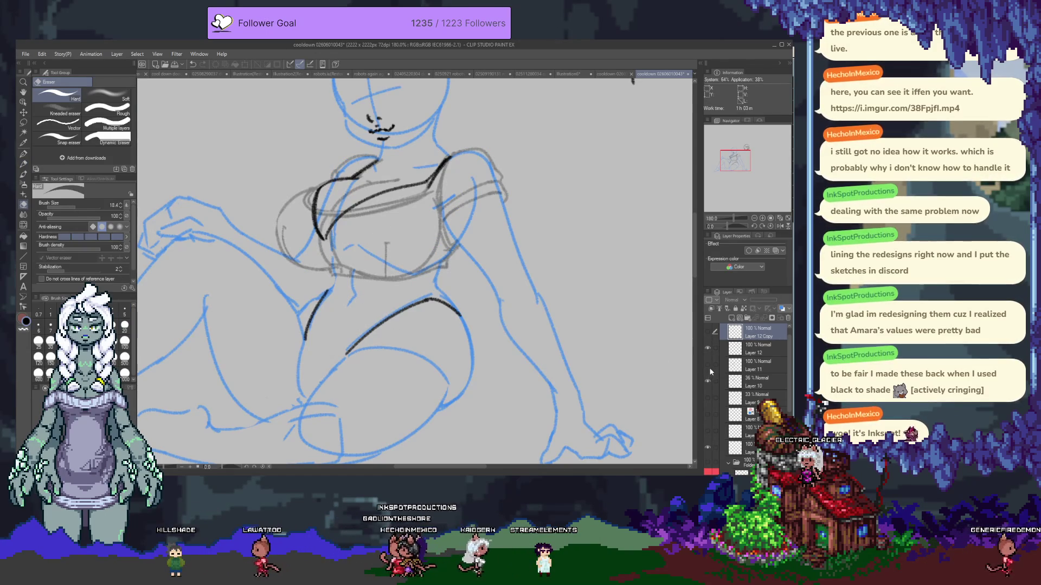
pyautogui.click(757, 349)
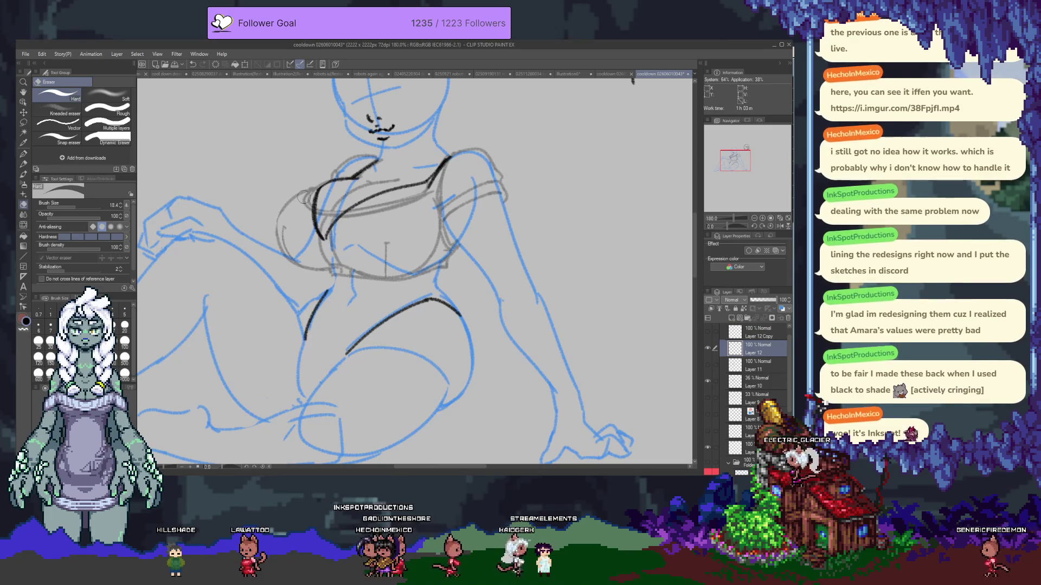
pyautogui.press('p')
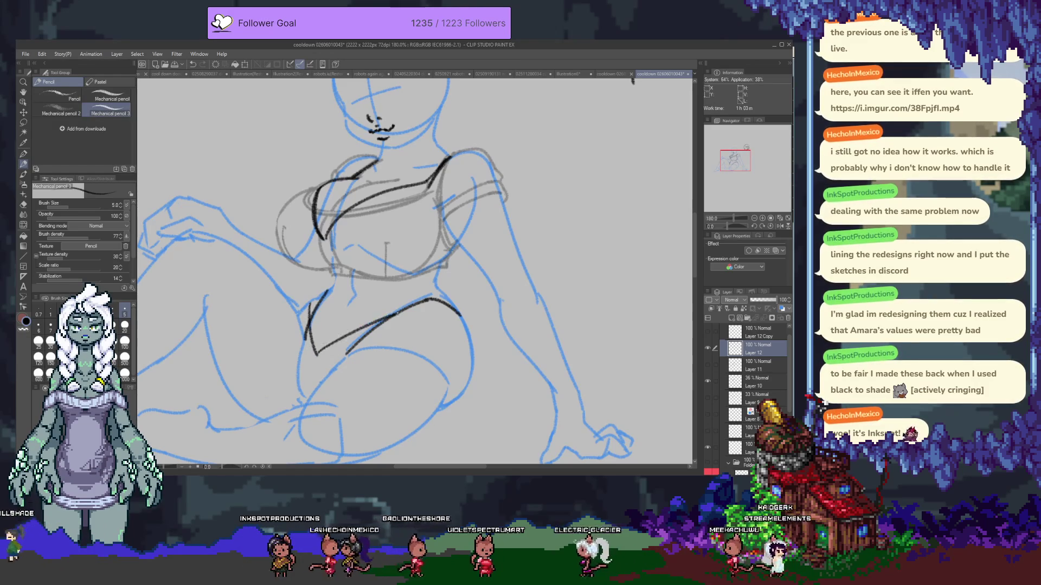
# - Lengthen the black hip lines, outline the left chest, then hide the black ink lines
pyautogui.moveTo(313, 354); pyautogui.dragTo(348, 344)
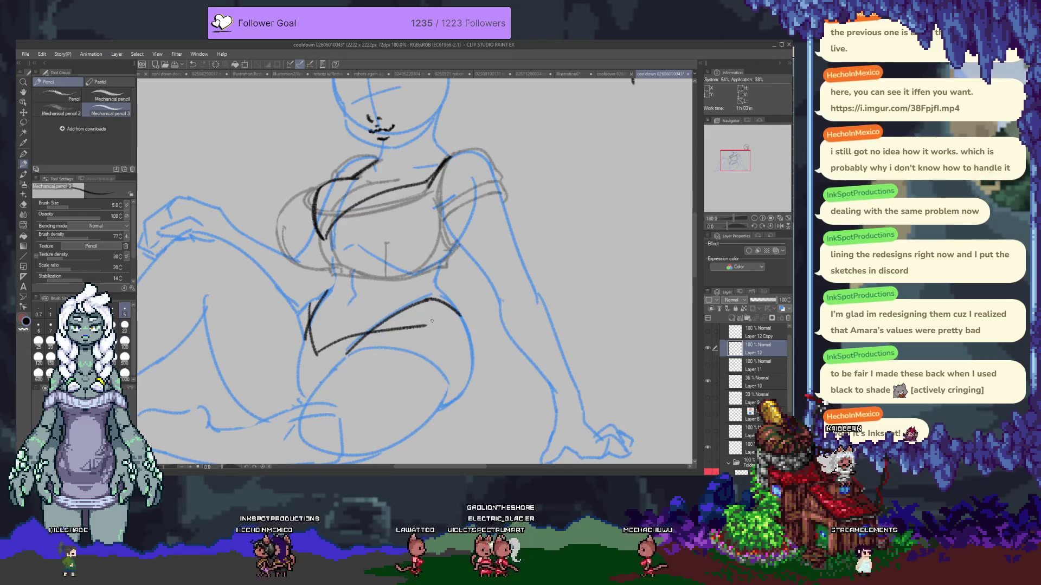
pyautogui.moveTo(374, 331)
pyautogui.mouseDown()
pyautogui.moveTo(438, 320)
pyautogui.moveTo(476, 335)
pyautogui.mouseUp()
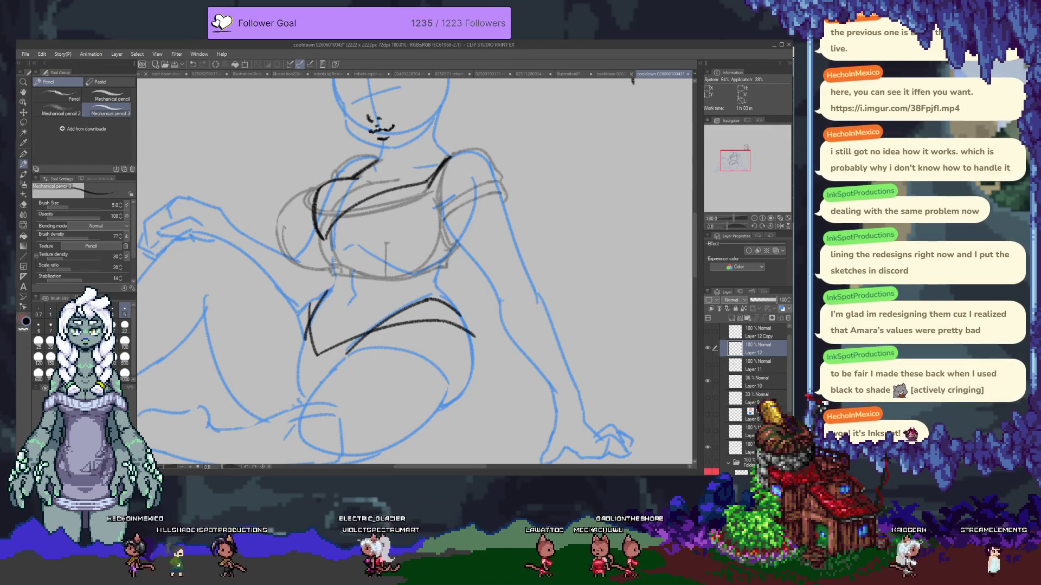
pyautogui.moveTo(324, 188); pyautogui.dragTo(277, 212)
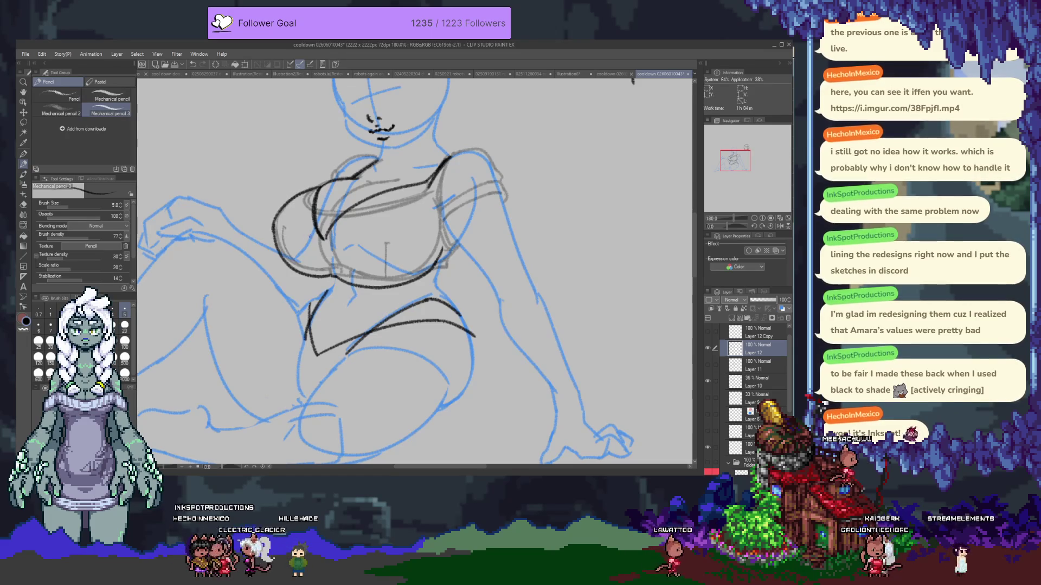
pyautogui.hotkey('ctrl', 'z')
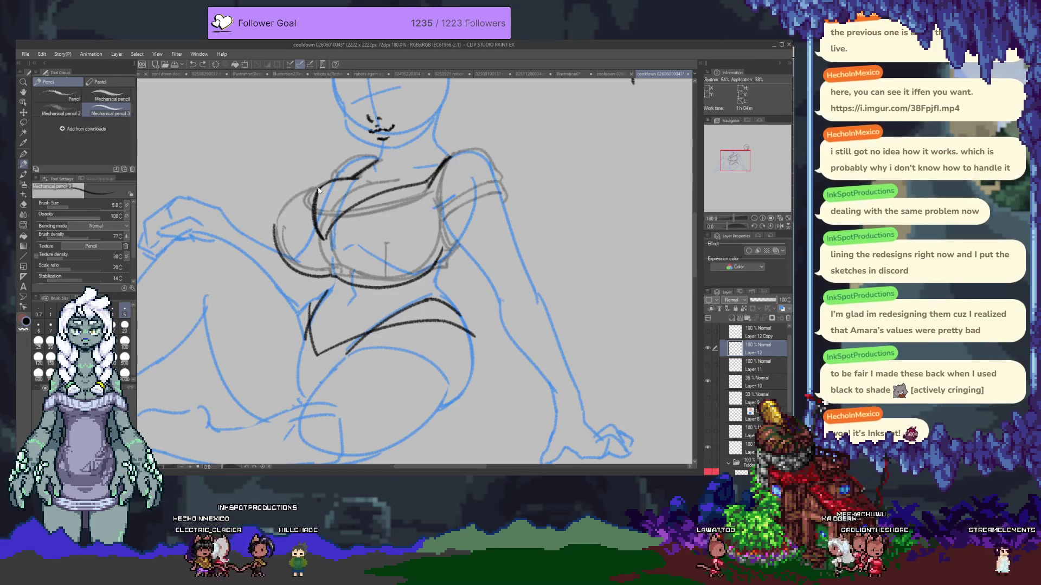
pyautogui.hotkey('ctrl', 'y')
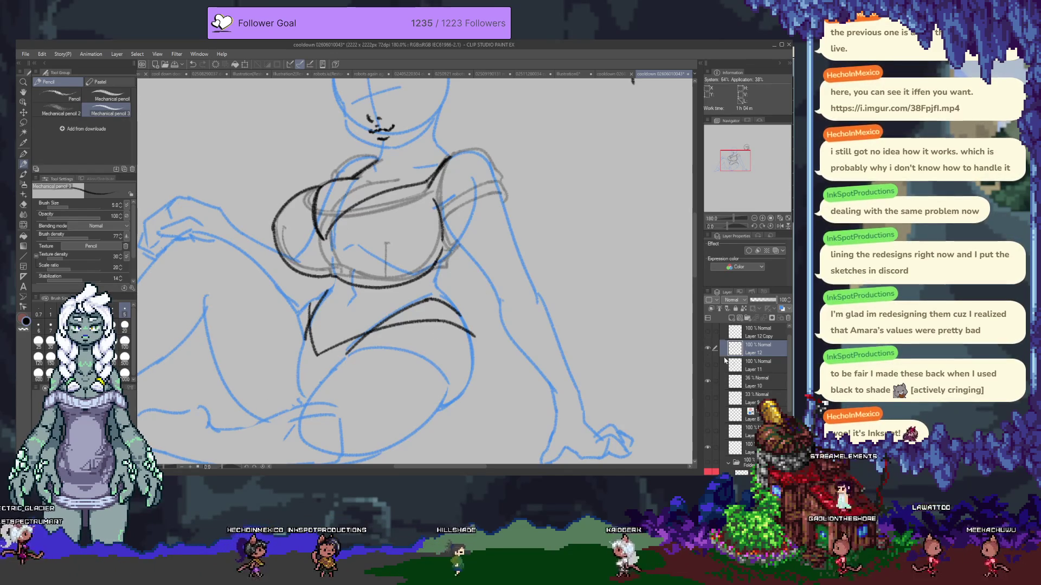
pyautogui.click(712, 348)
# - Create Layer 13 and draw a curve on the chest's left side, undoing stray lines
pyautogui.hotkey('ctrl', 'shift', 'n')
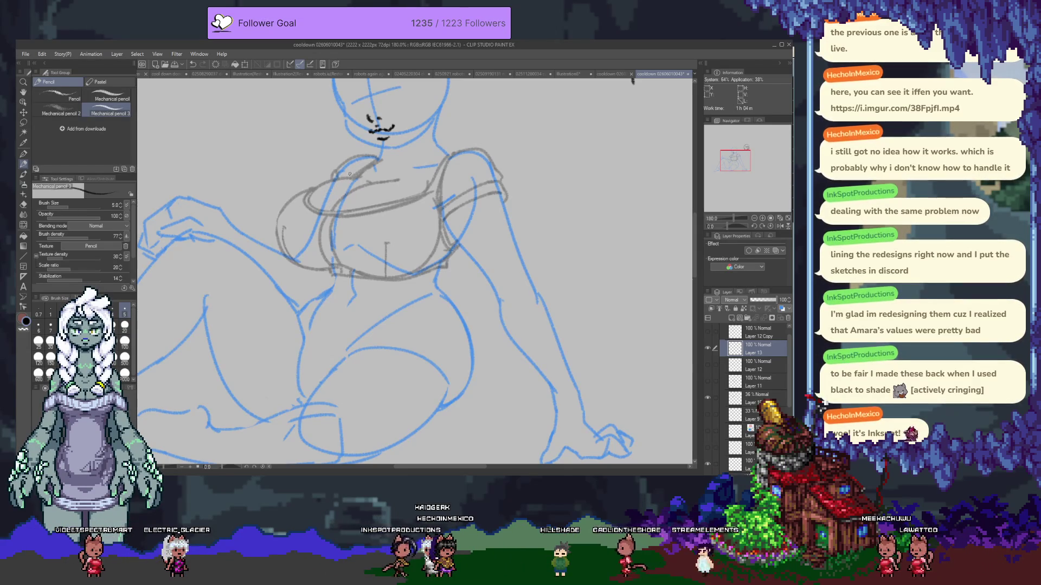
pyautogui.scroll(1, 381, 246)
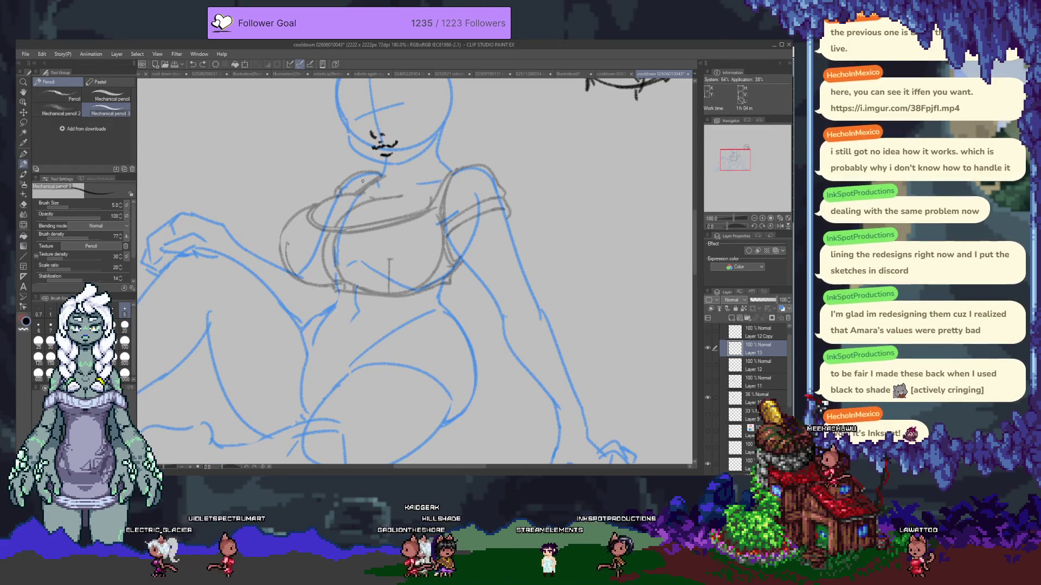
pyautogui.moveTo(379, 174); pyautogui.dragTo(310, 248)
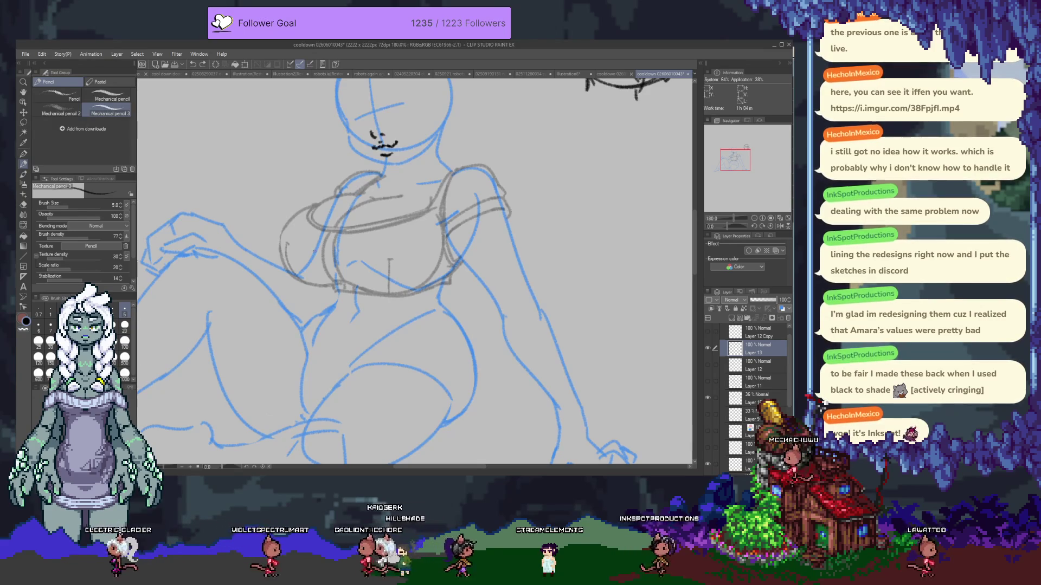
pyautogui.hotkey('ctrl', 'z')
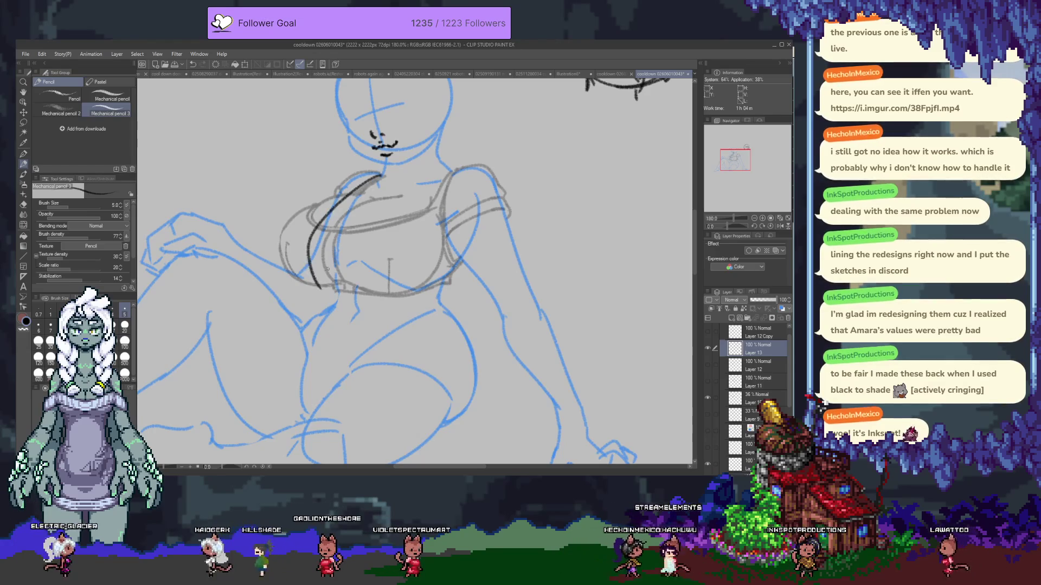
pyautogui.moveTo(328, 203); pyautogui.dragTo(308, 253)
pyautogui.moveTo(383, 176); pyautogui.dragTo(303, 267)
pyautogui.hotkey('ctrl', 'z')
# - Draw the diagonal neckline from the right shoulder down the chest, undoing the middle curve
pyautogui.moveTo(383, 175)
pyautogui.mouseDown()
pyautogui.moveTo(312, 251)
pyautogui.moveTo(338, 288)
pyautogui.mouseUp()
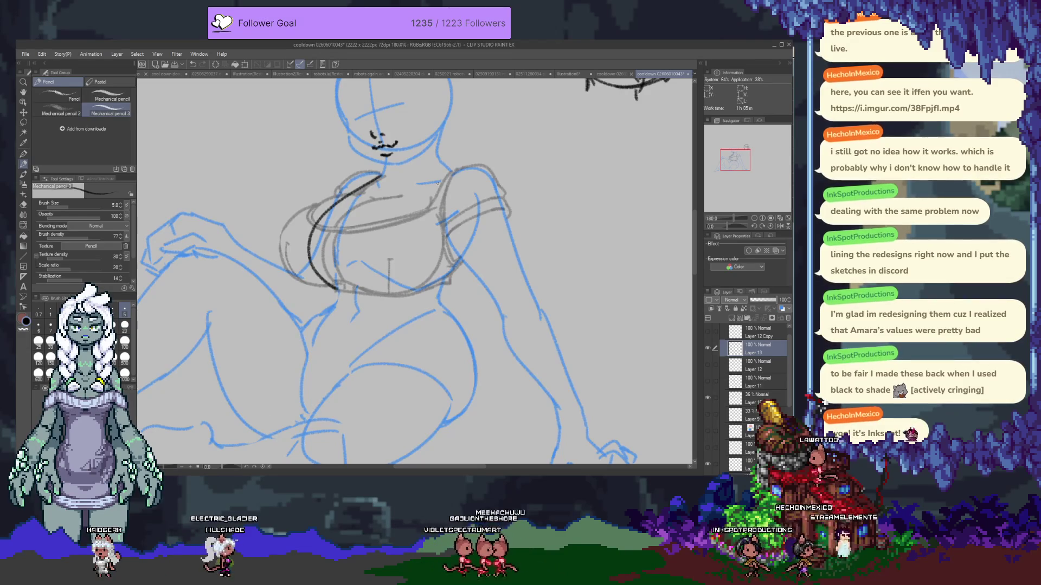
pyautogui.moveTo(445, 171); pyautogui.dragTo(367, 301)
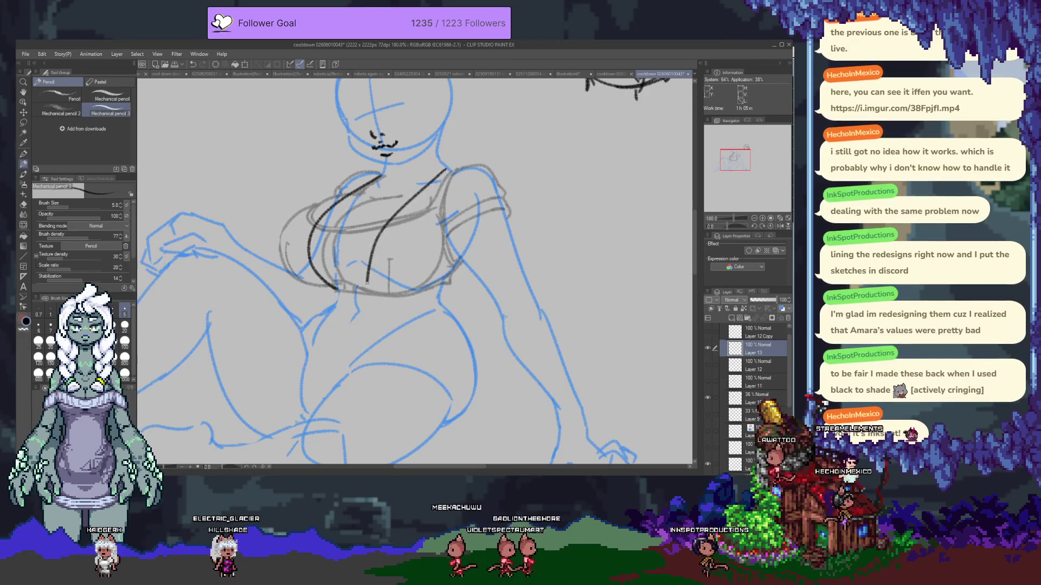
pyautogui.hotkey('ctrl', 'z')
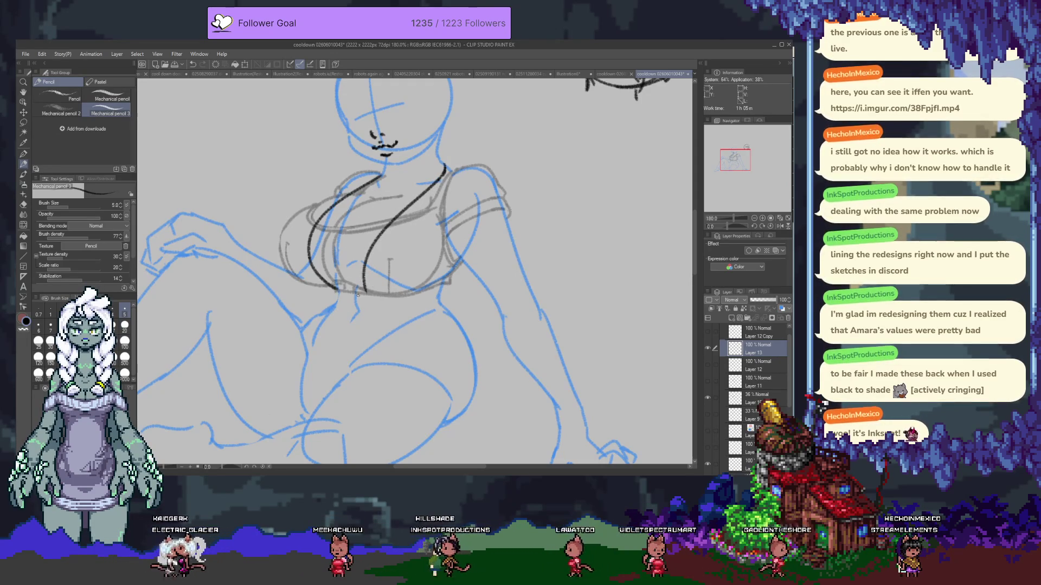
pyautogui.press('m')
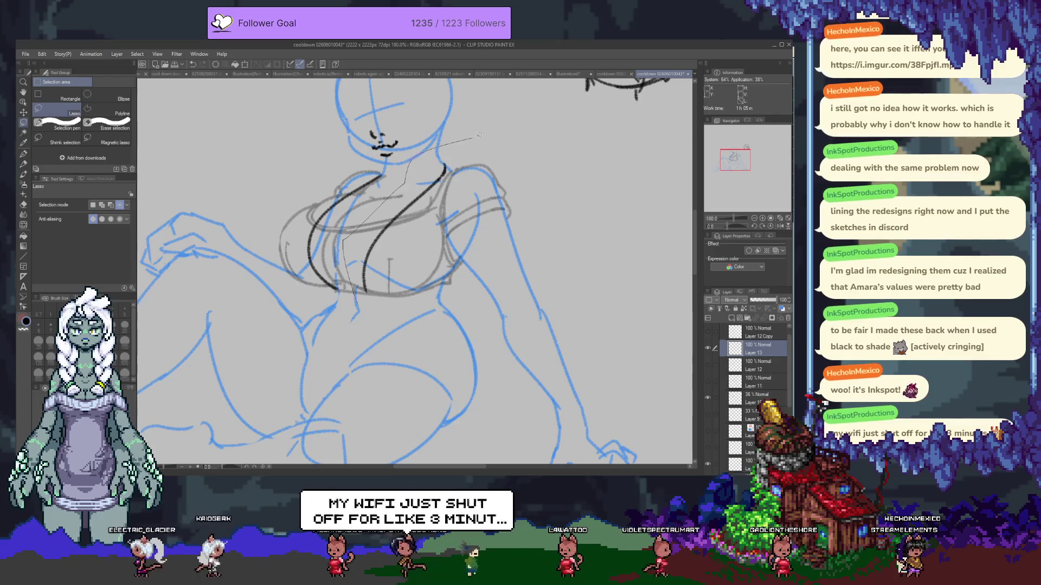
# - Lasso the central chest line, nudge it up and left, deselect and add a short chest stroke
pyautogui.moveTo(480, 140); pyautogui.dragTo(374, 358)
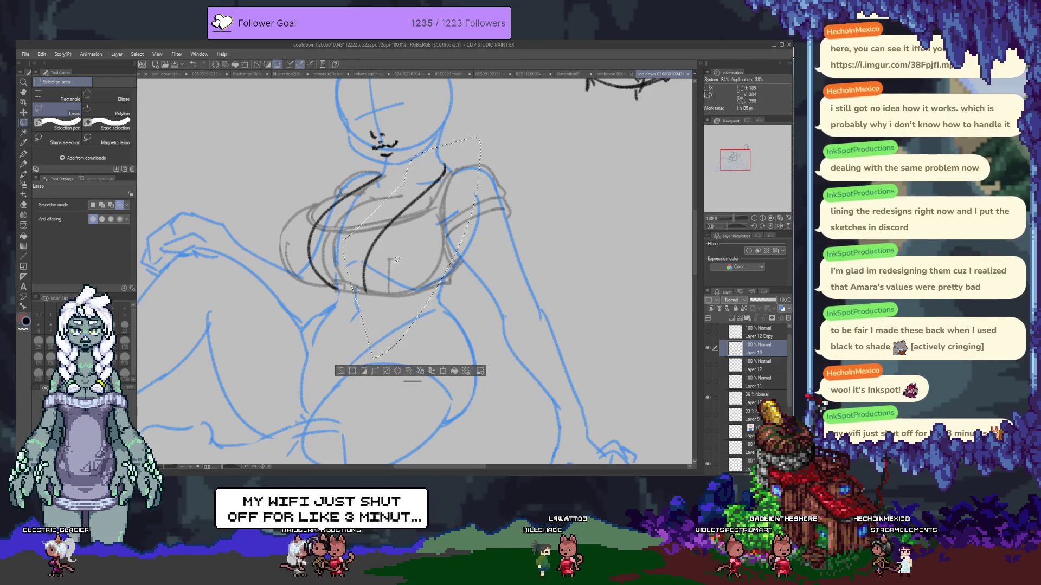
pyautogui.press('k')
pyautogui.moveTo(388, 259); pyautogui.dragTo(384, 255)
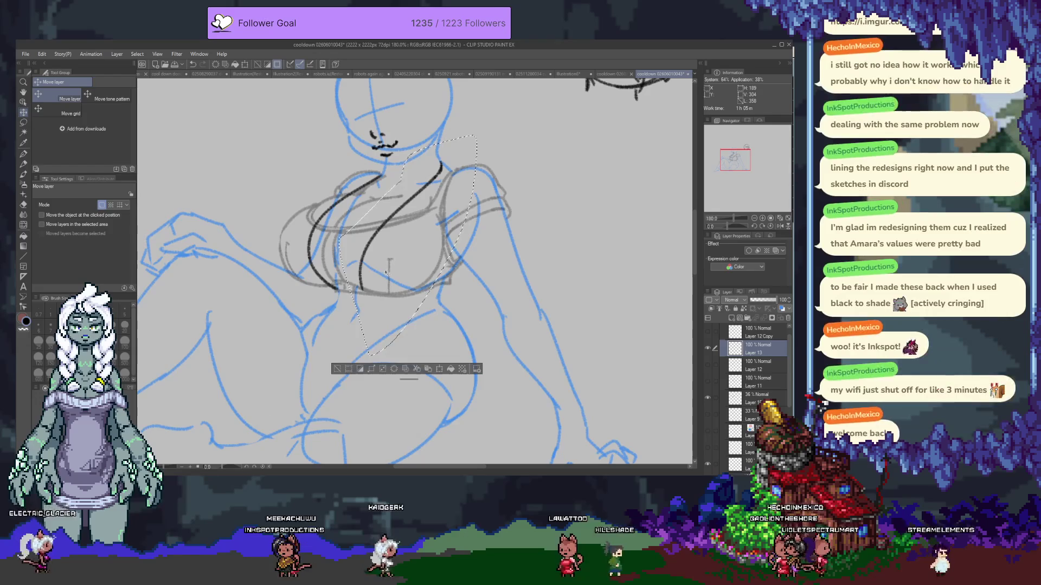
pyautogui.hotkey('ctrl', 'd')
pyautogui.press('p')
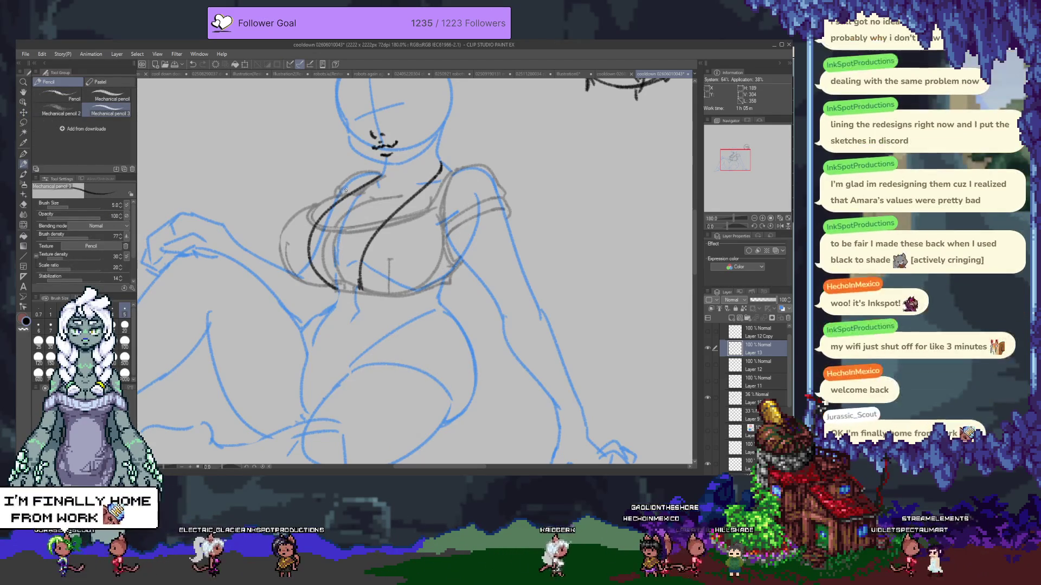
pyautogui.moveTo(311, 203); pyautogui.dragTo(350, 192)
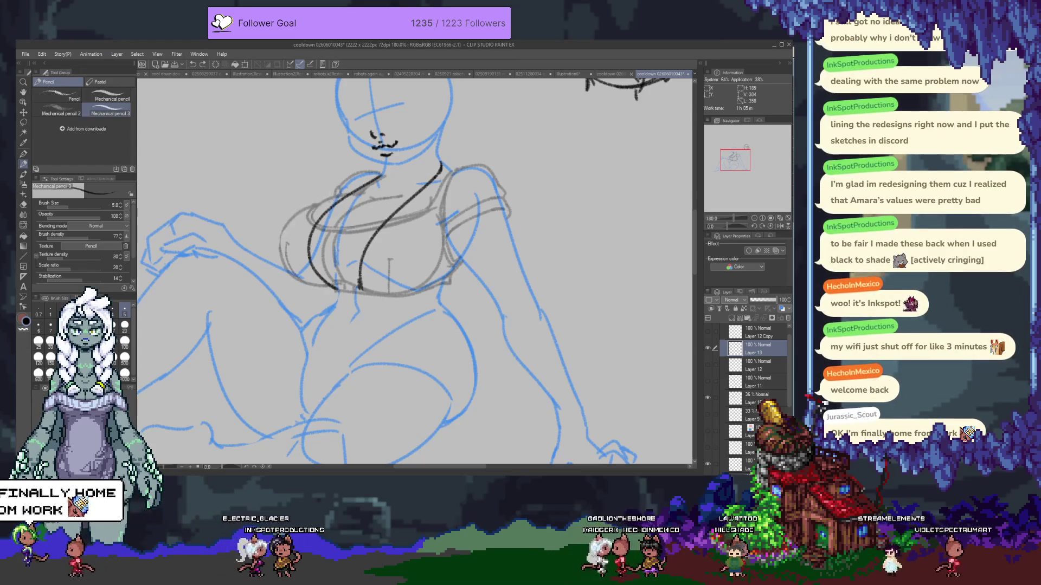
# - Extend the inner chest curve's bottom to the right, undoing the outer-curve attempts
pyautogui.hotkey('ctrl', 'z')
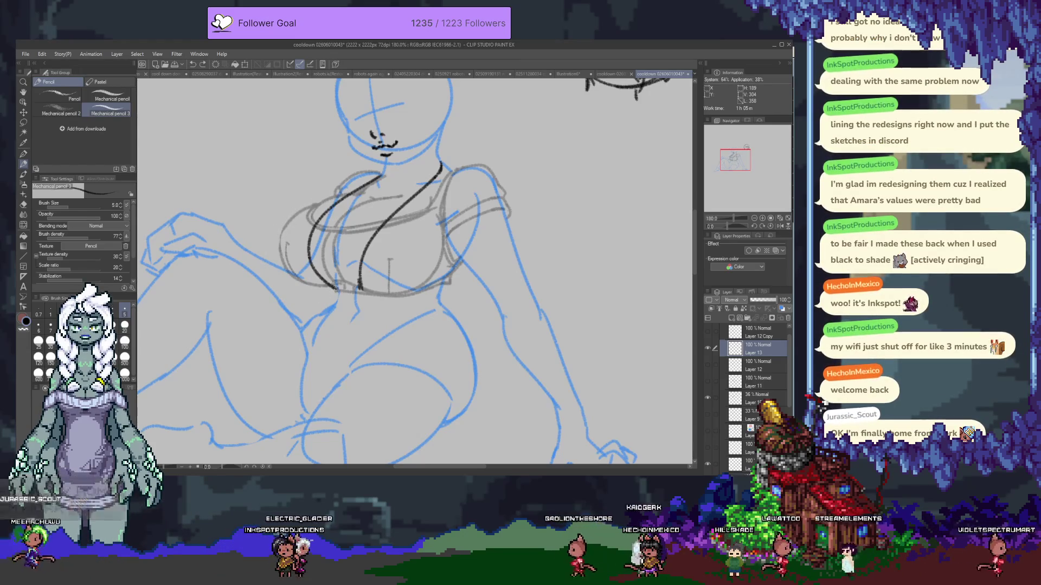
pyautogui.moveTo(335, 204); pyautogui.dragTo(376, 174)
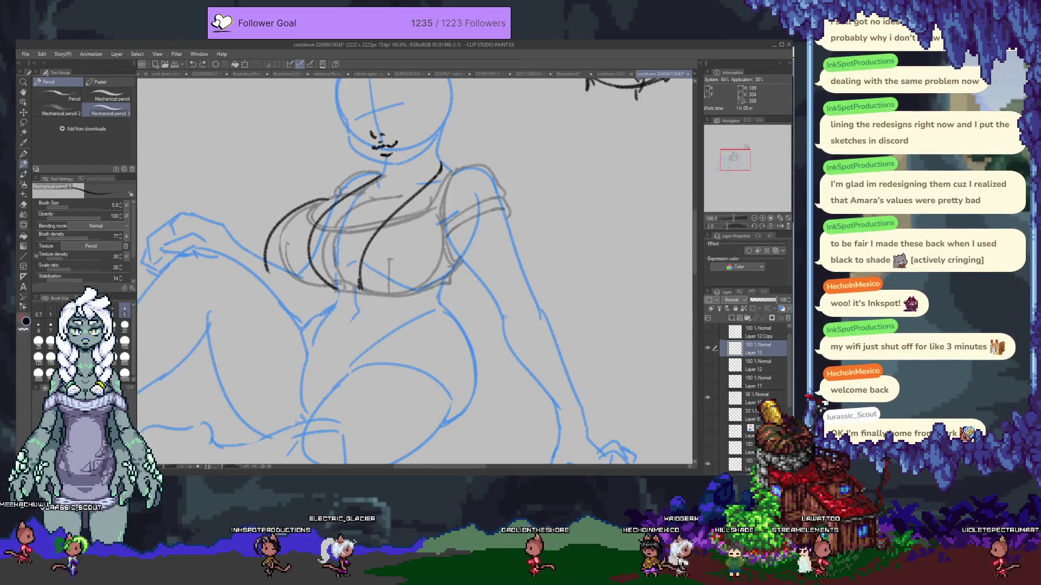
pyautogui.hotkey('ctrl', 'z')
pyautogui.moveTo(358, 290)
pyautogui.mouseDown()
pyautogui.moveTo(388, 301)
pyautogui.moveTo(448, 244)
pyautogui.mouseUp()
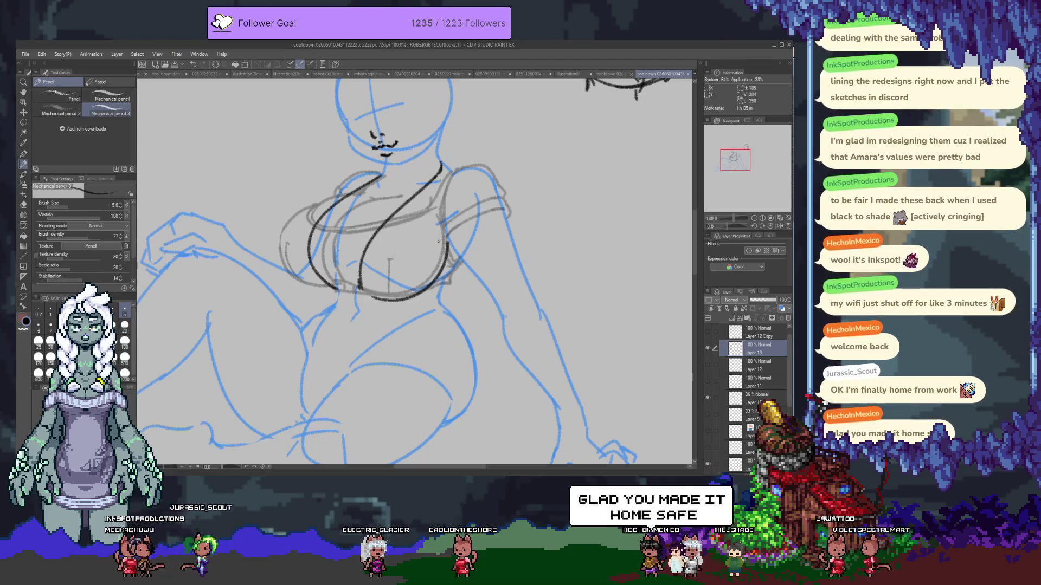
pyautogui.hotkey('ctrl', 'z')
pyautogui.moveTo(273, 249); pyautogui.dragTo(338, 297)
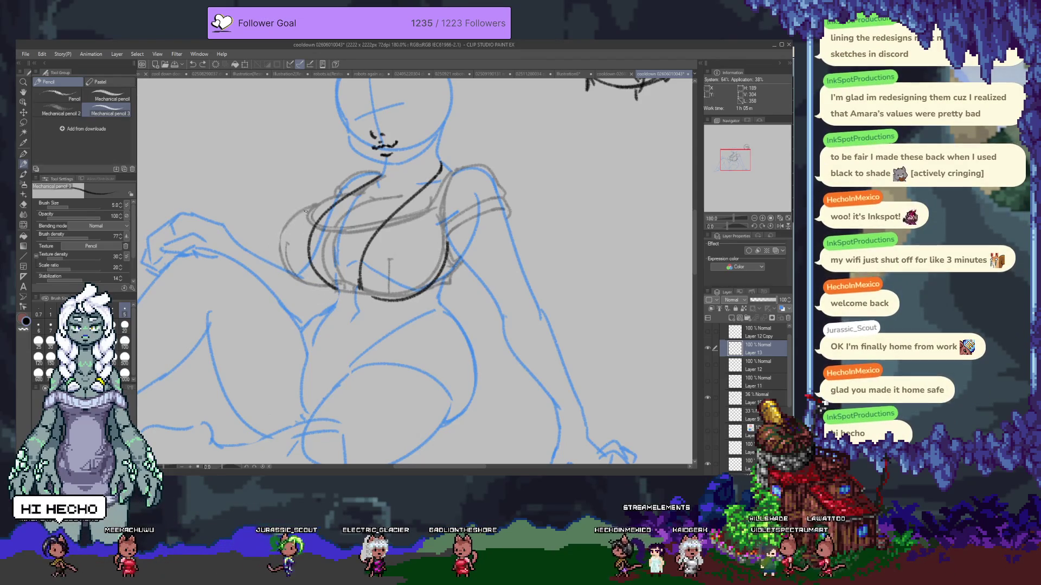
# - Drop the outer left chest stroke and duplicate Layer 13 with Ctrl+J to darken the lines
pyautogui.hotkey('ctrl', 'z')
pyautogui.moveTo(306, 207); pyautogui.dragTo(336, 296)
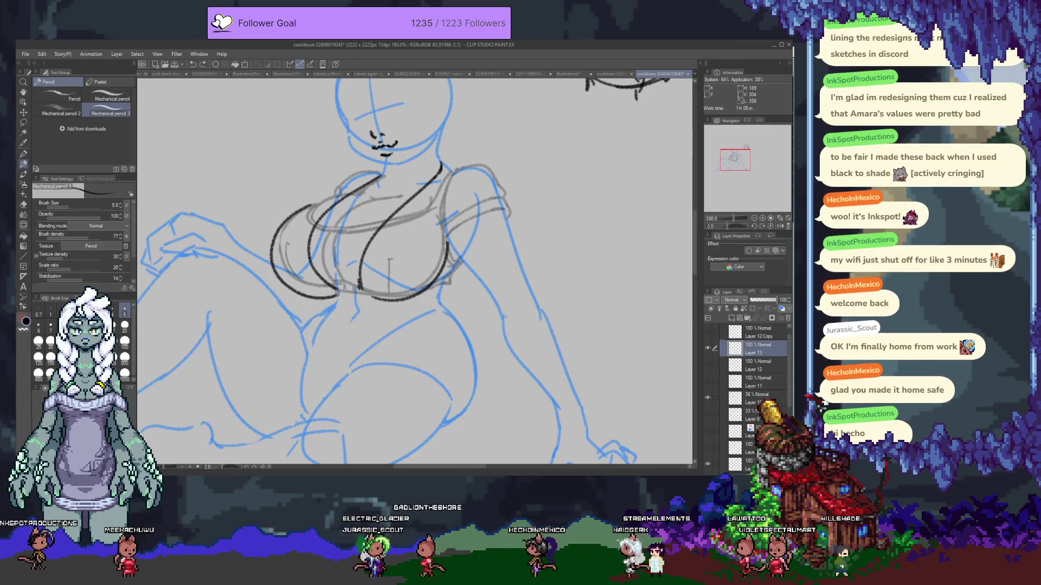
pyautogui.hotkey('ctrl', 'z')
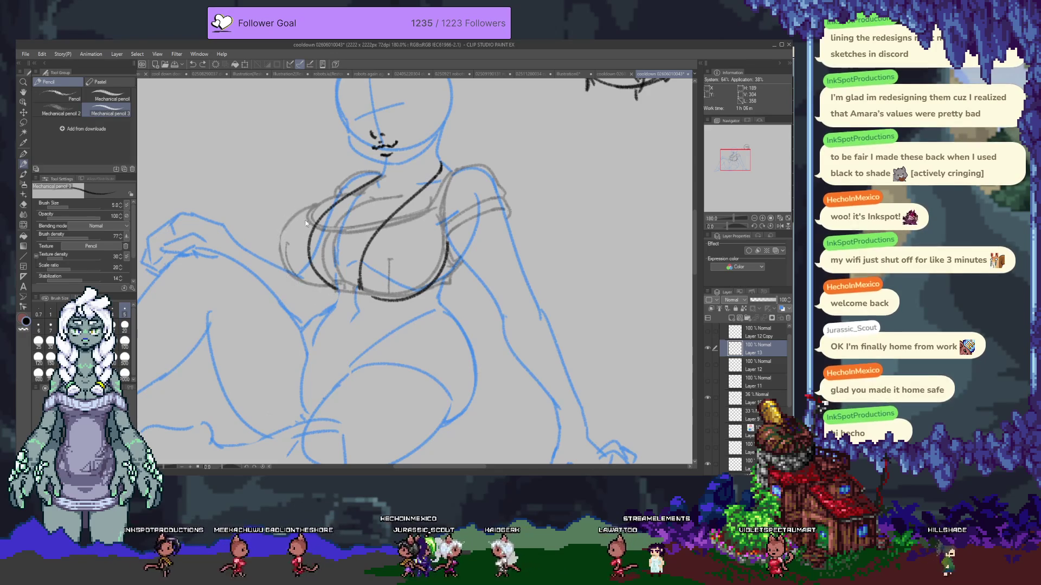
pyautogui.hotkey('ctrl', 'z')
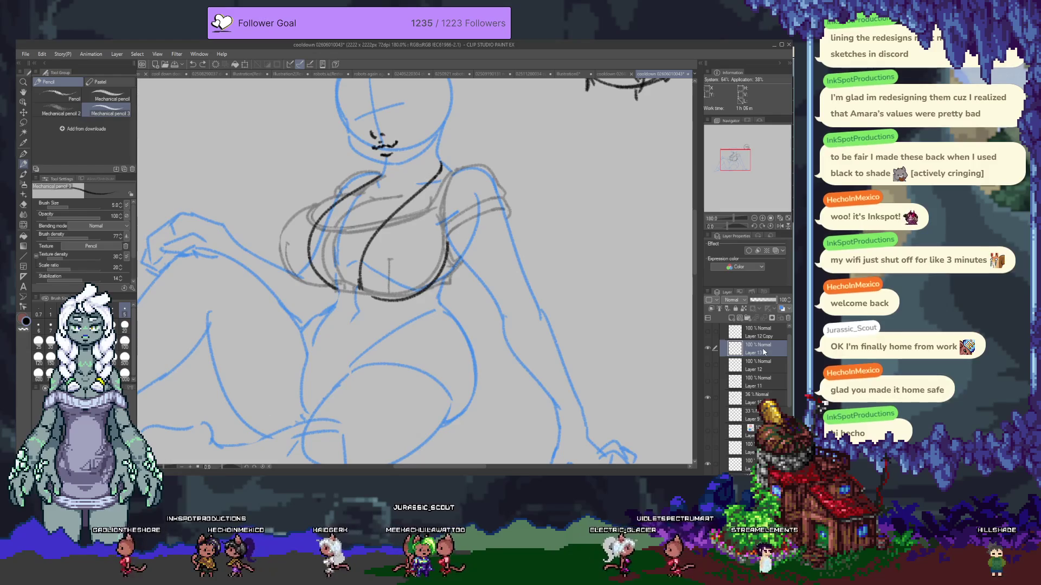
pyautogui.hotkey('ctrl', 'j')
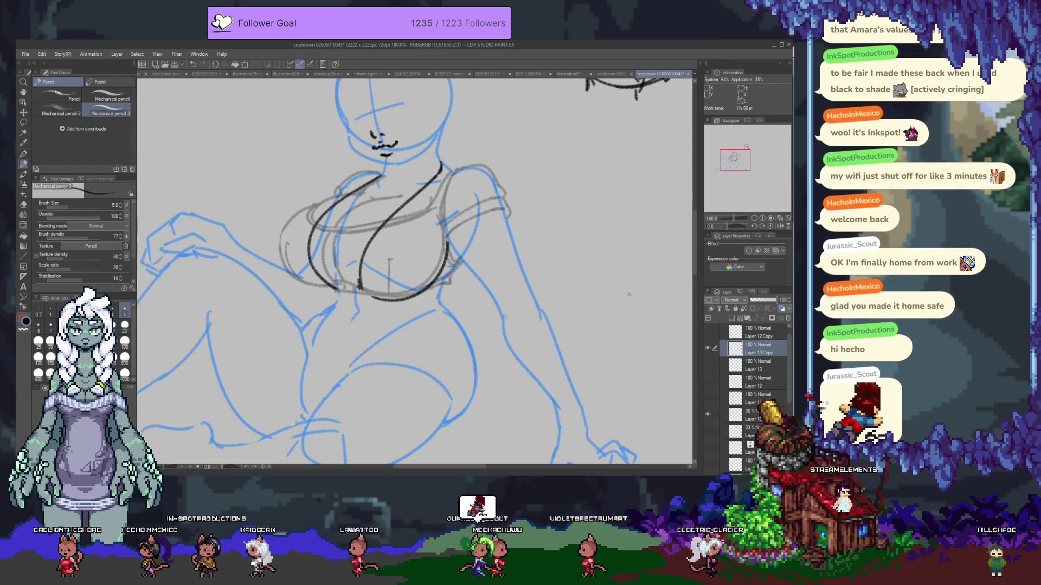
# - Erase the lower part of the left chest line and undo short strokes under the chest
pyautogui.press('e')
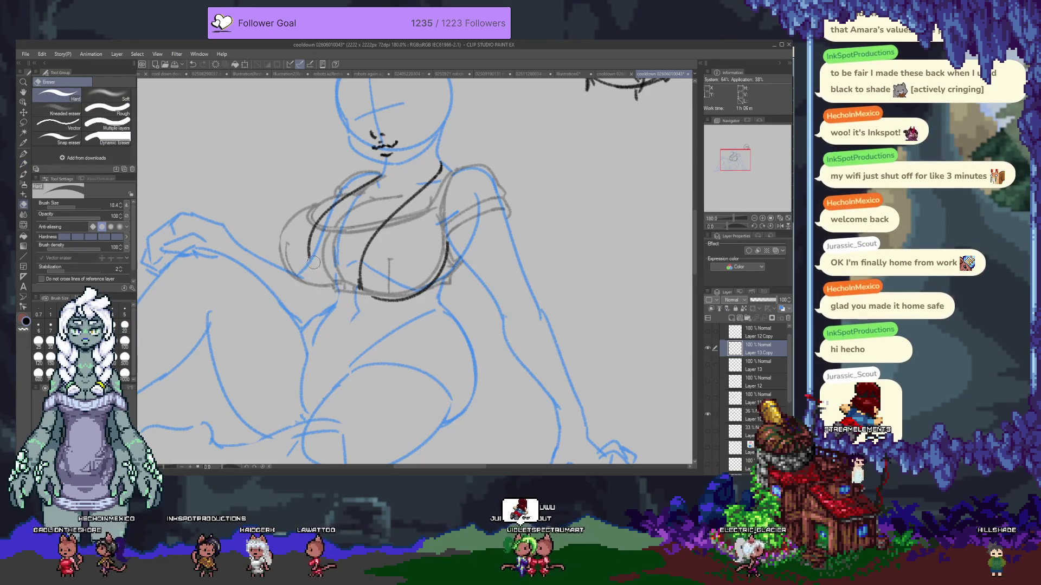
pyautogui.moveTo(313, 264)
pyautogui.mouseDown()
pyautogui.moveTo(363, 296)
pyautogui.moveTo(454, 220)
pyautogui.mouseUp()
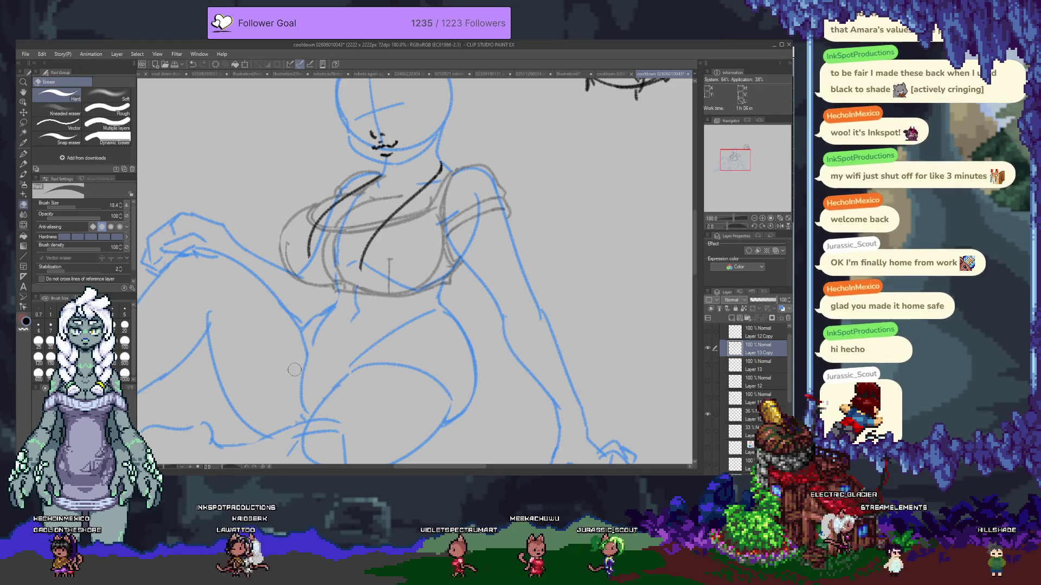
pyautogui.press('p')
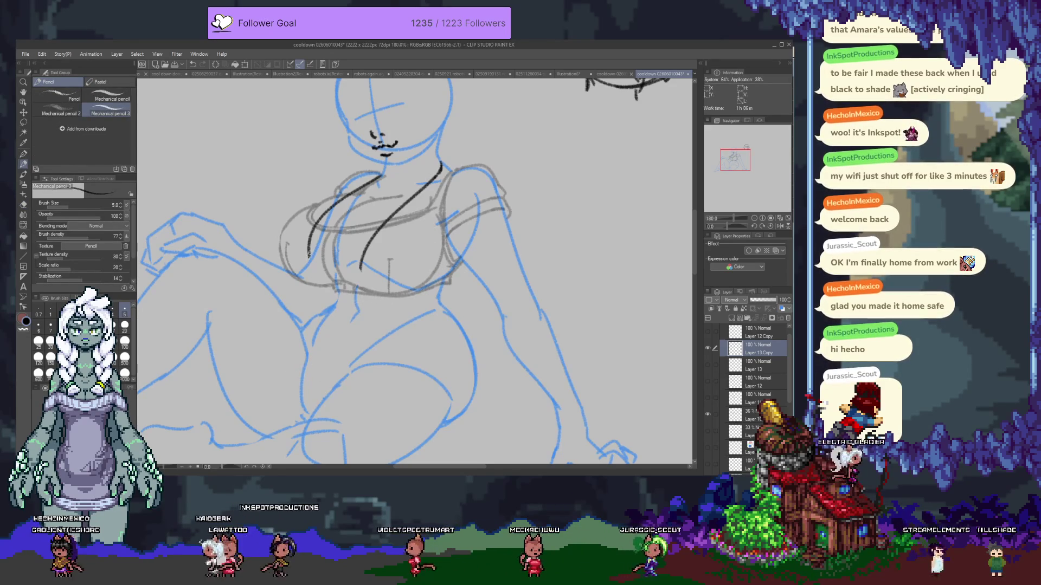
pyautogui.moveTo(330, 284); pyautogui.dragTo(350, 286)
pyautogui.hotkey('ctrl', 'z')
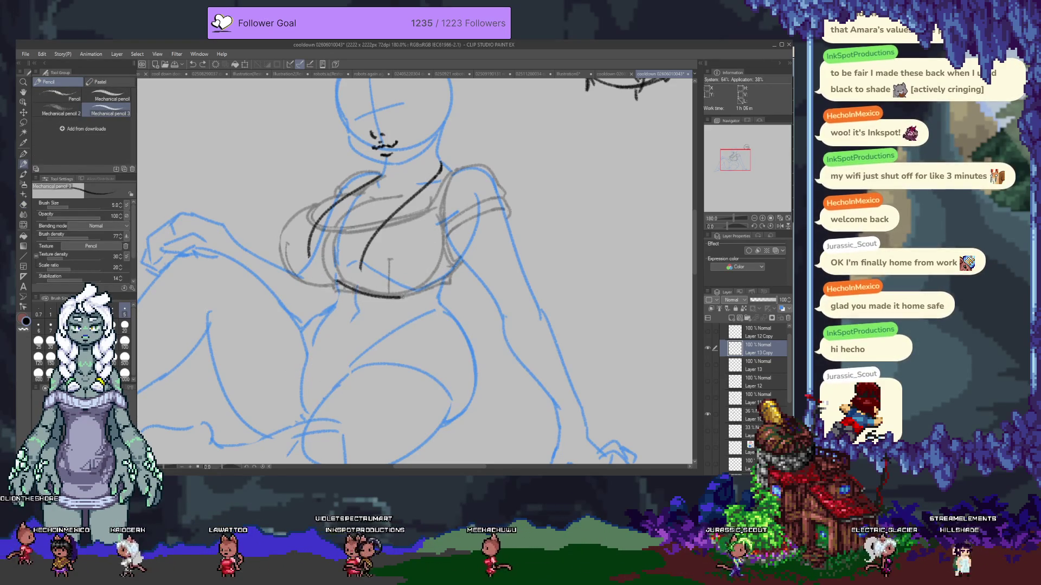
pyautogui.hotkey('ctrl', 'z')
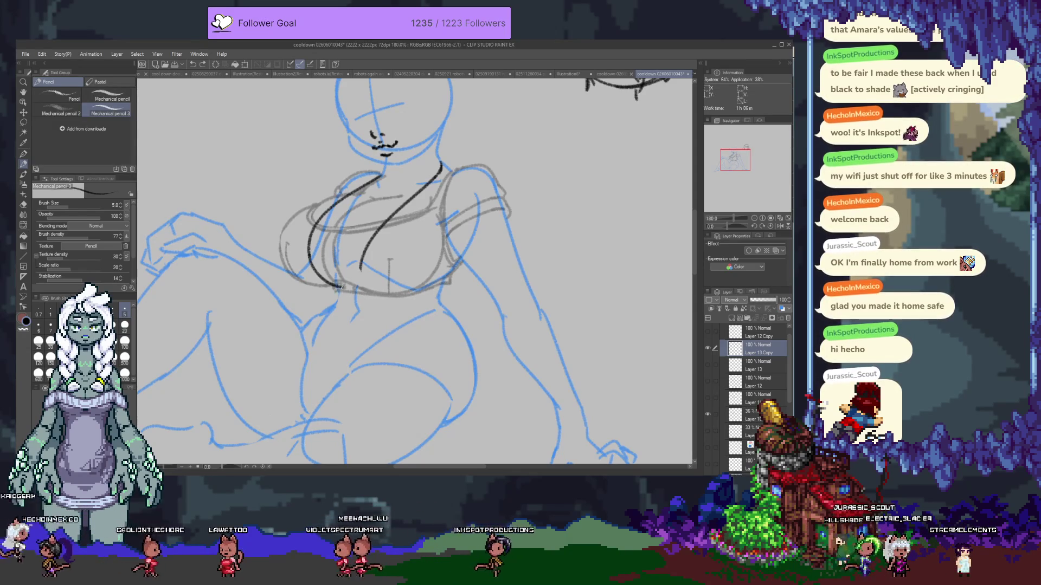
# - Extend the left chest line downward, undoing a trial curve below the bust
pyautogui.moveTo(361, 267); pyautogui.dragTo(366, 291)
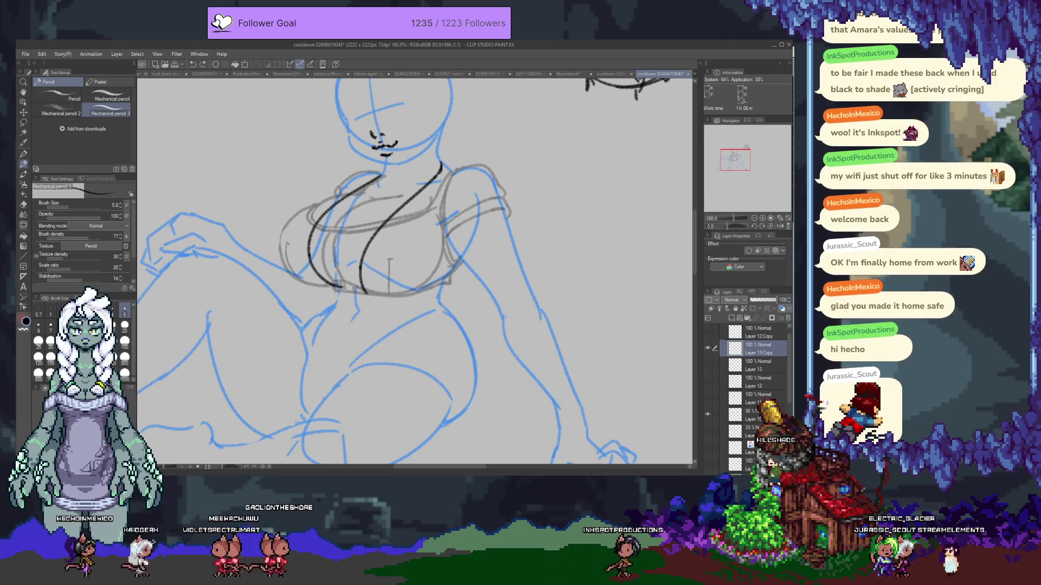
pyautogui.press('e')
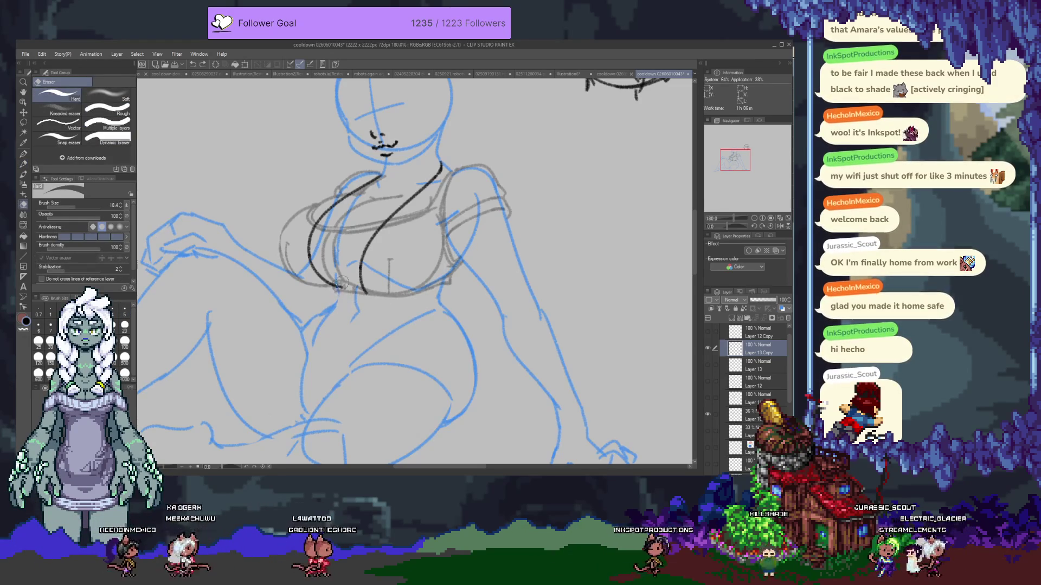
pyautogui.press('p')
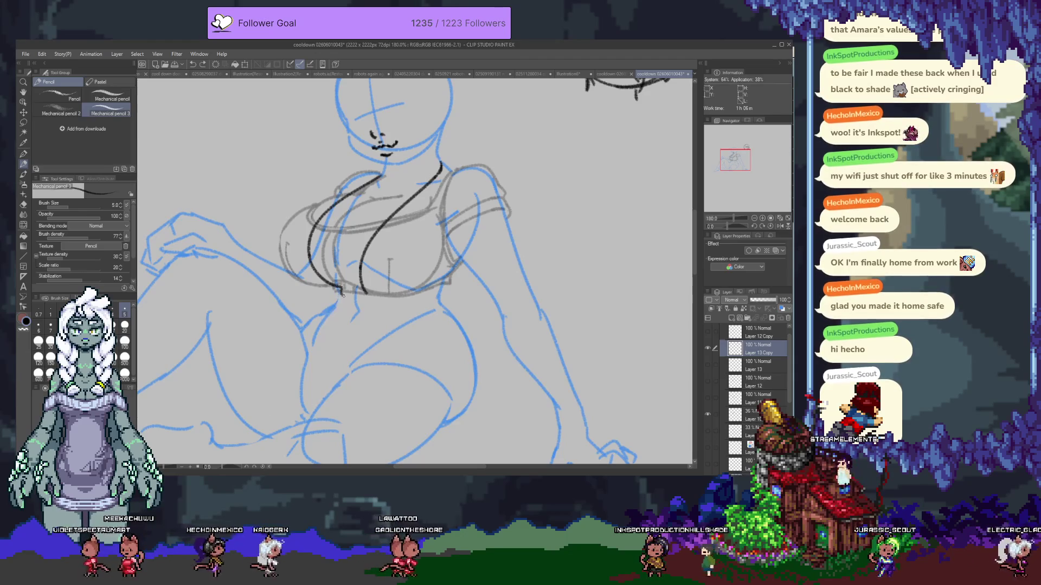
pyautogui.moveTo(352, 300); pyautogui.dragTo(358, 352)
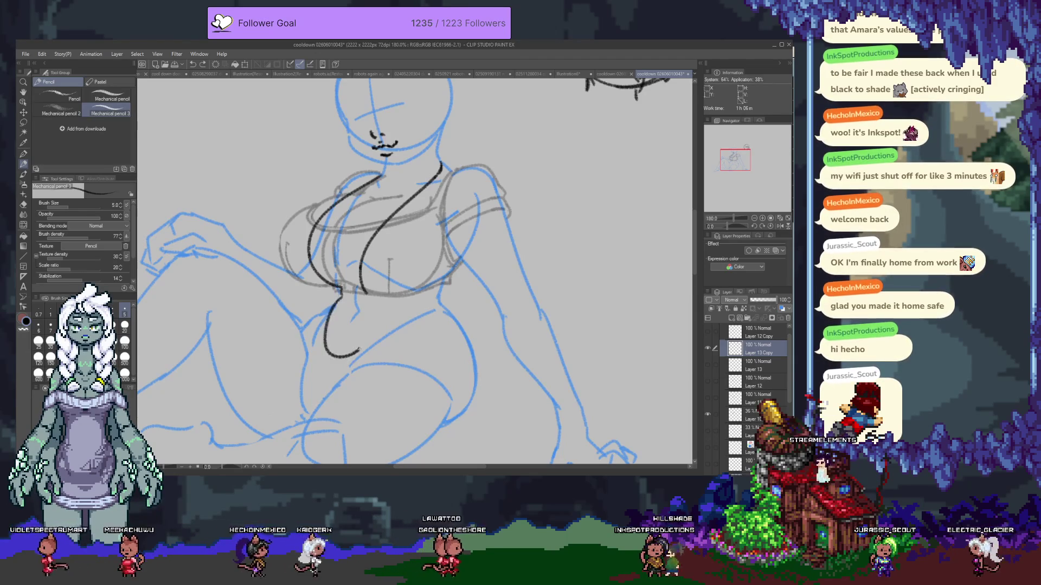
pyautogui.hotkey('ctrl', 'z')
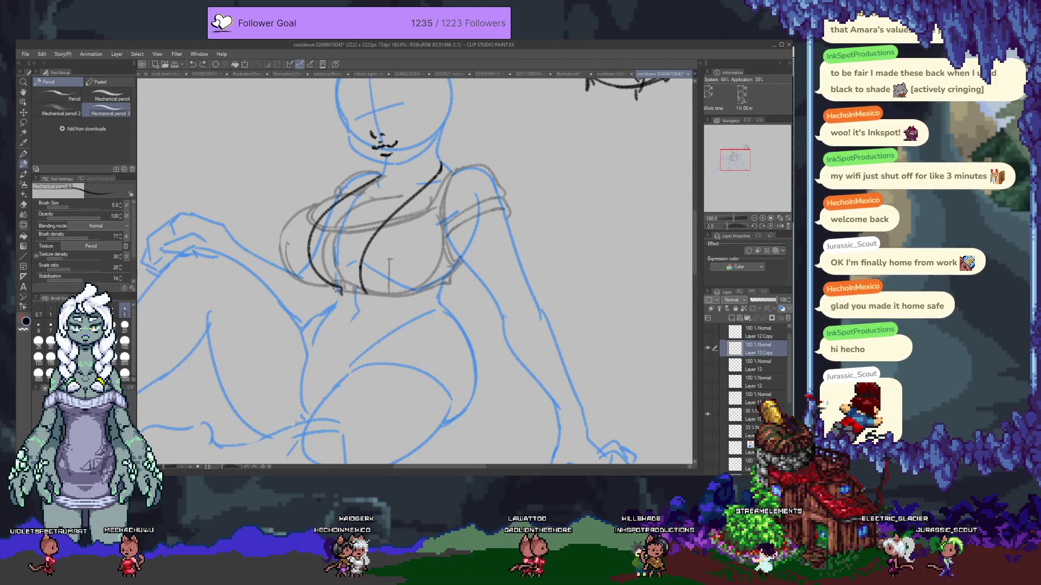
pyautogui.press('m')
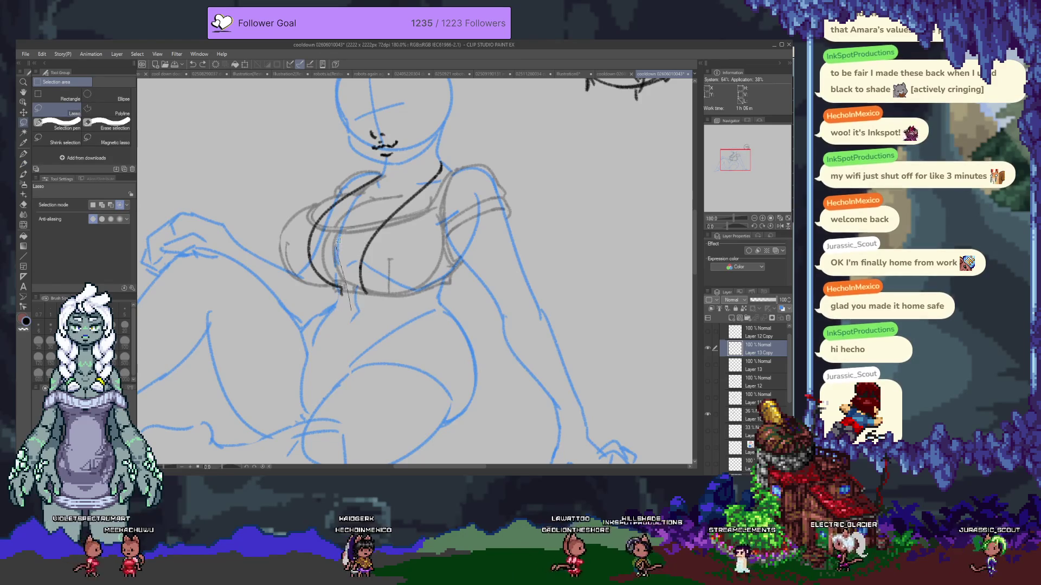
# - Lasso the left bust lines, rotate slightly clockwise and shift left with Ctrl+T, then apply
pyautogui.moveTo(395, 171); pyautogui.dragTo(353, 321)
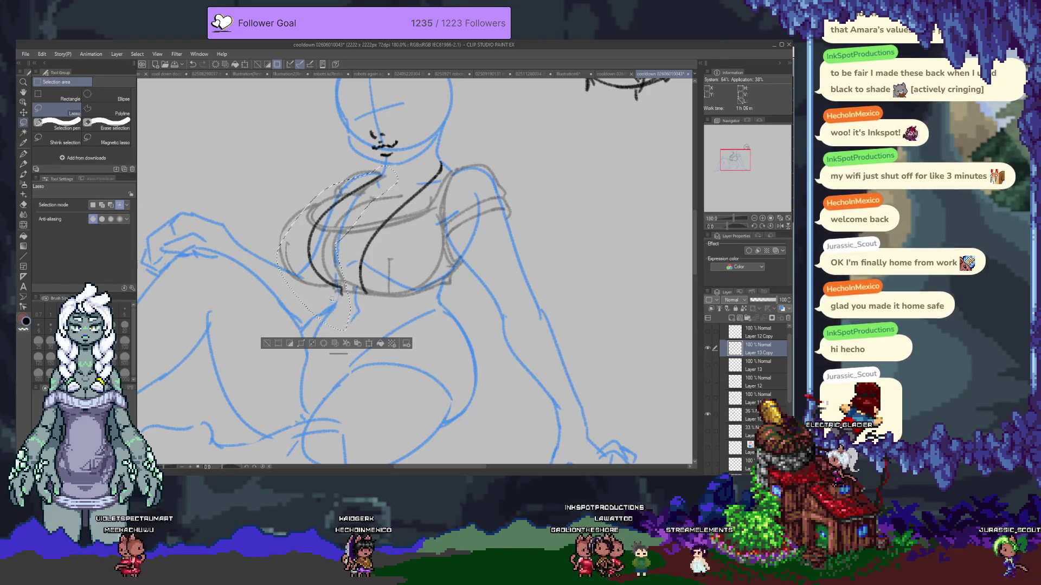
pyautogui.hotkey('ctrl', 't')
pyautogui.moveTo(337, 154); pyautogui.dragTo(341, 153)
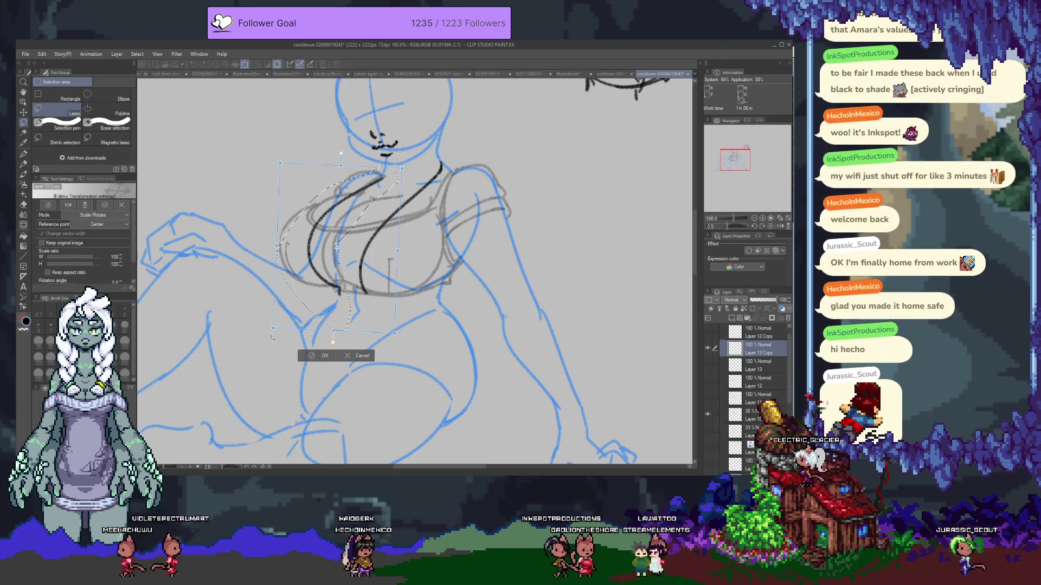
pyautogui.moveTo(341, 245); pyautogui.dragTo(335, 244)
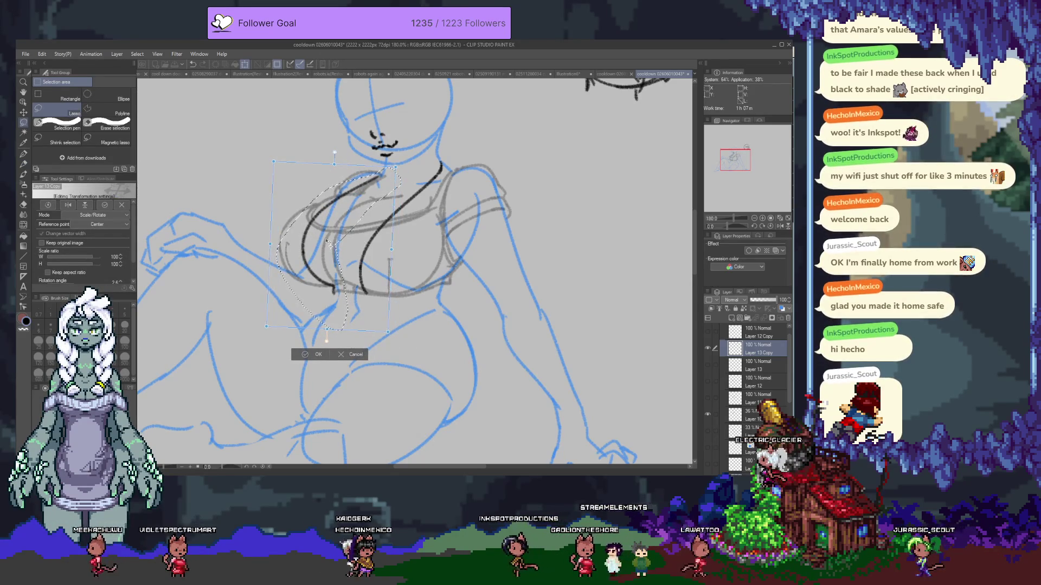
pyautogui.hotkey('ctrl', 'd')
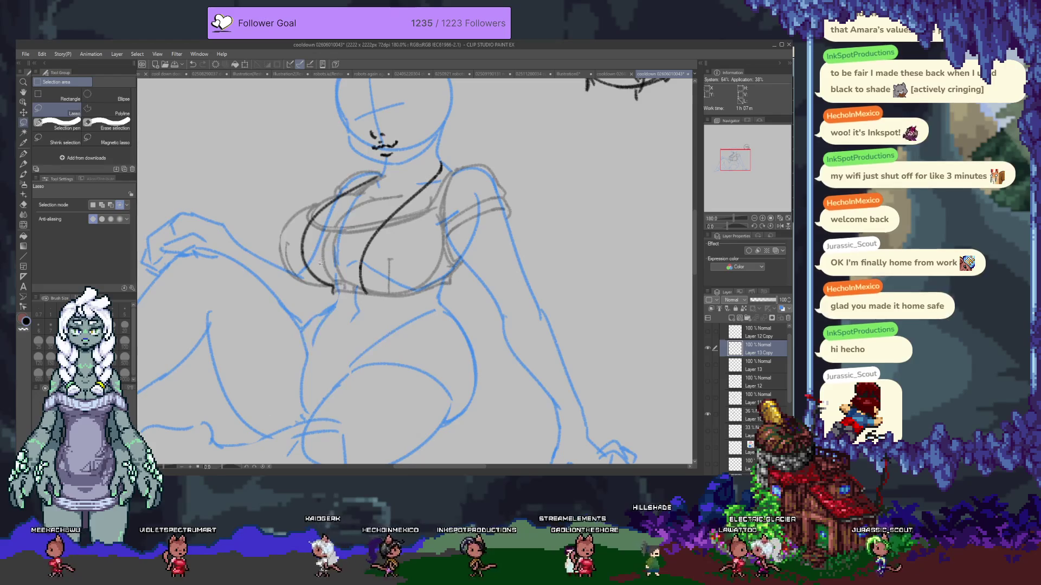
pyautogui.press('e')
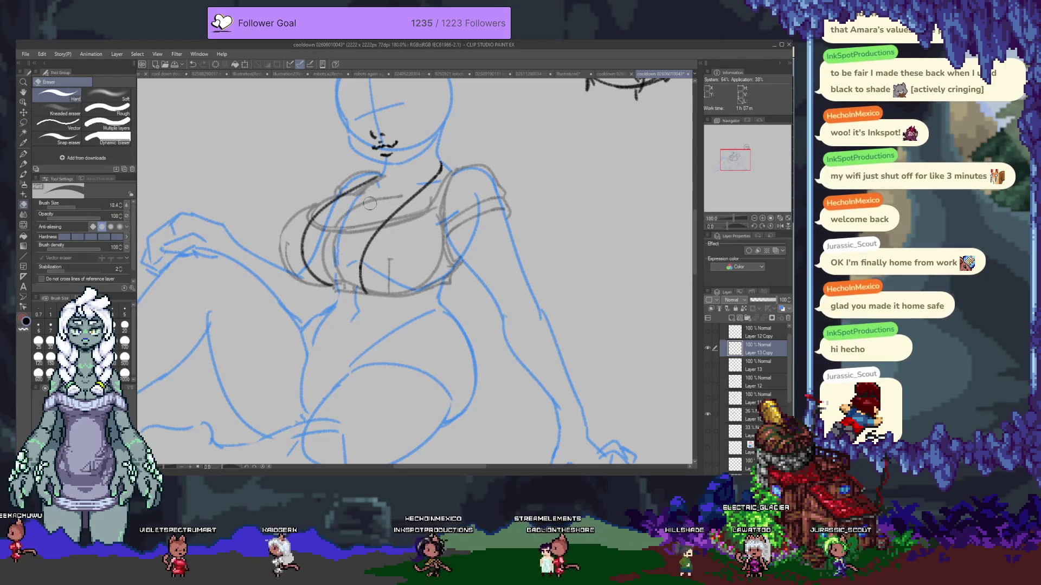
pyautogui.press('p')
# - Ink the outer contour of the left bust, undoing stray lower torso strokes
pyautogui.moveTo(279, 241); pyautogui.dragTo(378, 175)
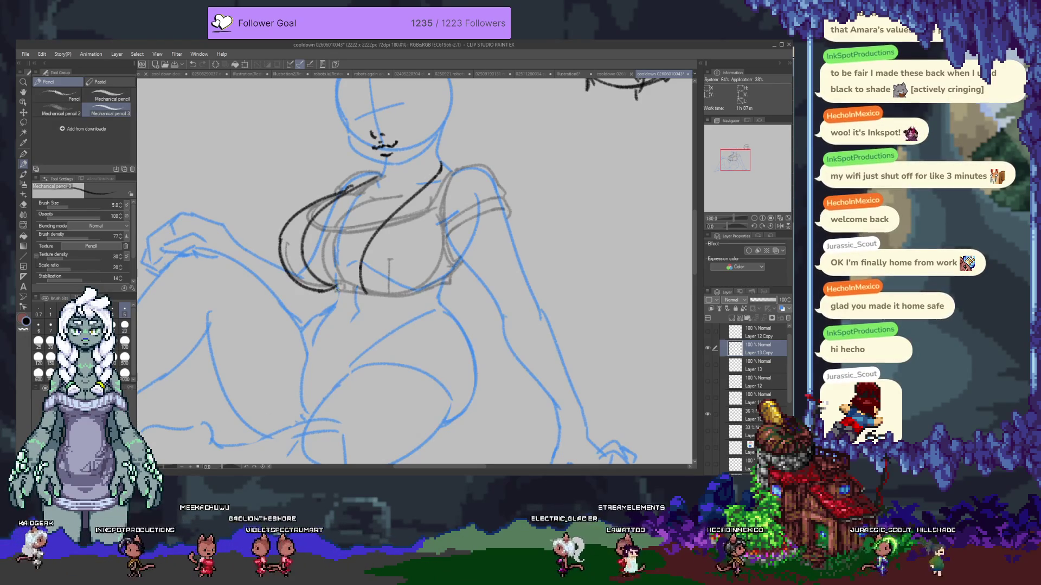
pyautogui.moveTo(334, 291)
pyautogui.mouseDown()
pyautogui.moveTo(333, 308)
pyautogui.moveTo(300, 325)
pyautogui.moveTo(314, 367)
pyautogui.mouseUp()
pyautogui.hotkey('ctrl', 'z')
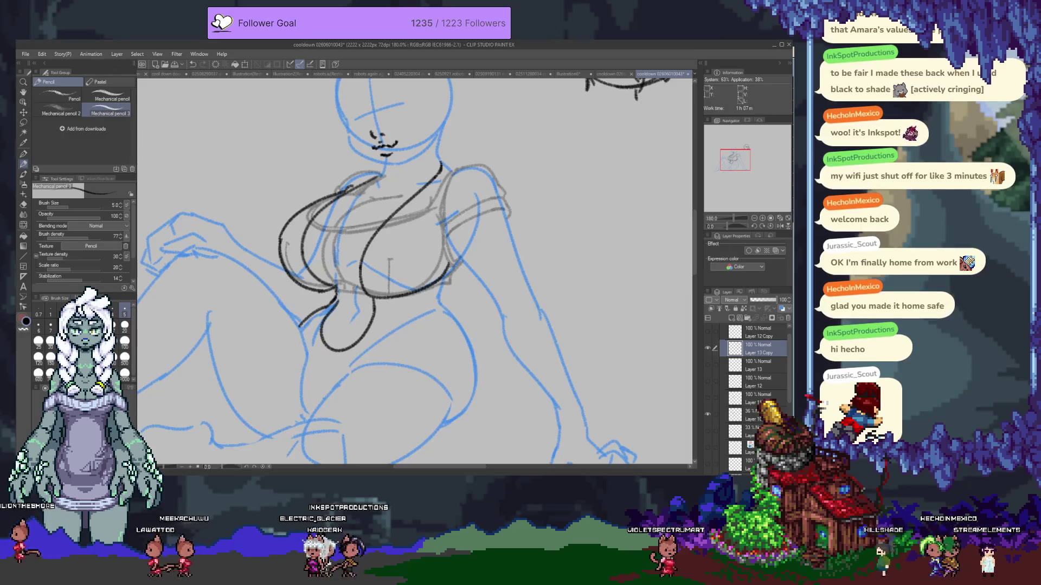
pyautogui.scroll(-2, 372, 355)
pyautogui.moveTo(346, 307); pyautogui.dragTo(433, 258)
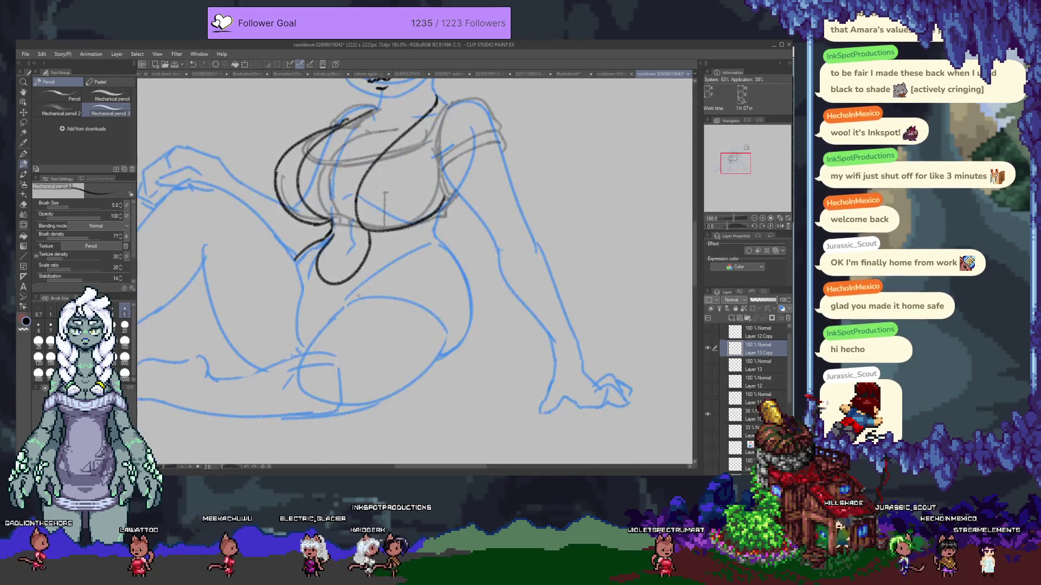
pyautogui.hotkey('ctrl', 'z')
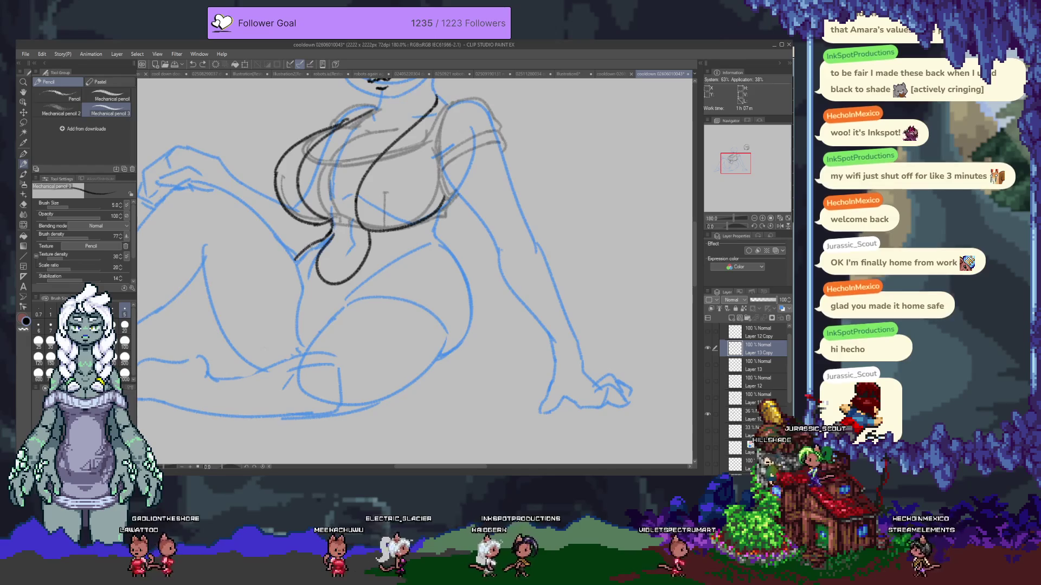
# - Continue the left body contour, ink the curved hip line and the right side down to the hip
pyautogui.moveTo(297, 256)
pyautogui.mouseDown()
pyautogui.moveTo(296, 342)
pyautogui.moveTo(357, 299)
pyautogui.mouseUp()
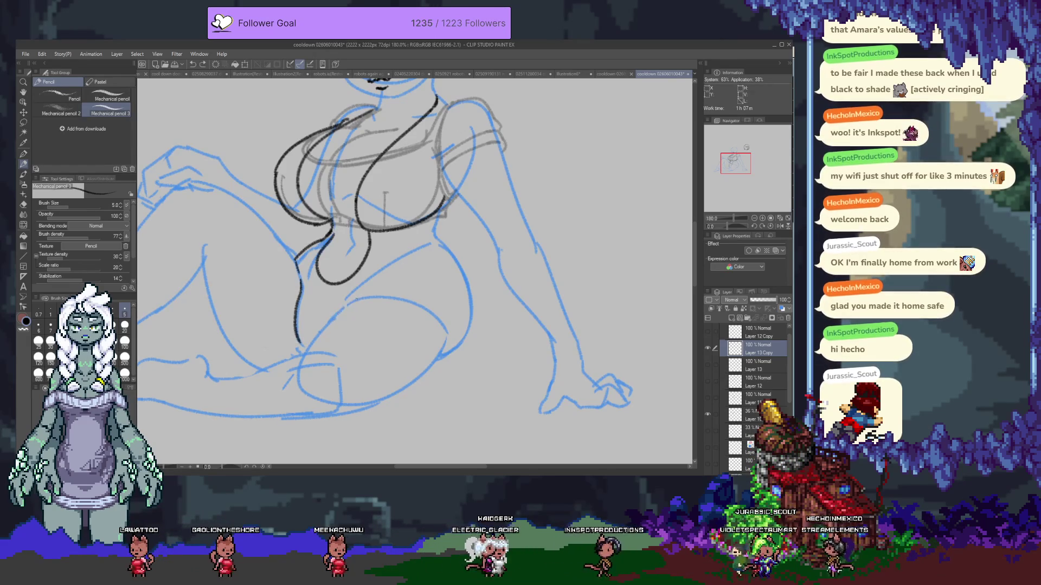
pyautogui.moveTo(391, 280)
pyautogui.mouseDown()
pyautogui.moveTo(358, 350)
pyautogui.moveTo(404, 285)
pyautogui.moveTo(457, 267)
pyautogui.mouseUp()
pyautogui.hotkey('ctrl', 'z')
pyautogui.hotkey('ctrl', 'z')
pyautogui.hotkey('ctrl', 'z')
pyautogui.moveTo(341, 310); pyautogui.dragTo(422, 286)
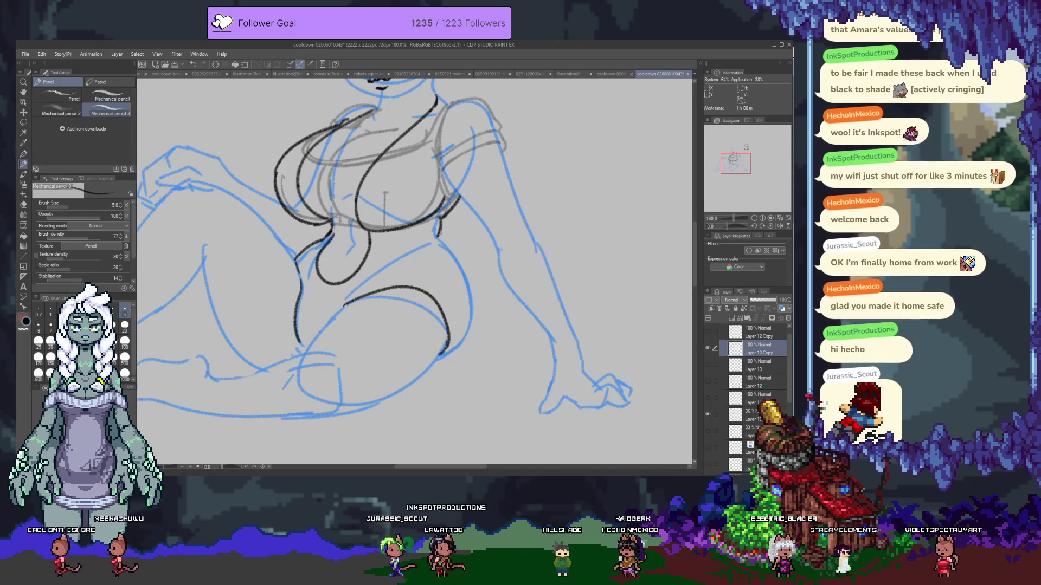
pyautogui.moveTo(439, 216); pyautogui.dragTo(448, 350)
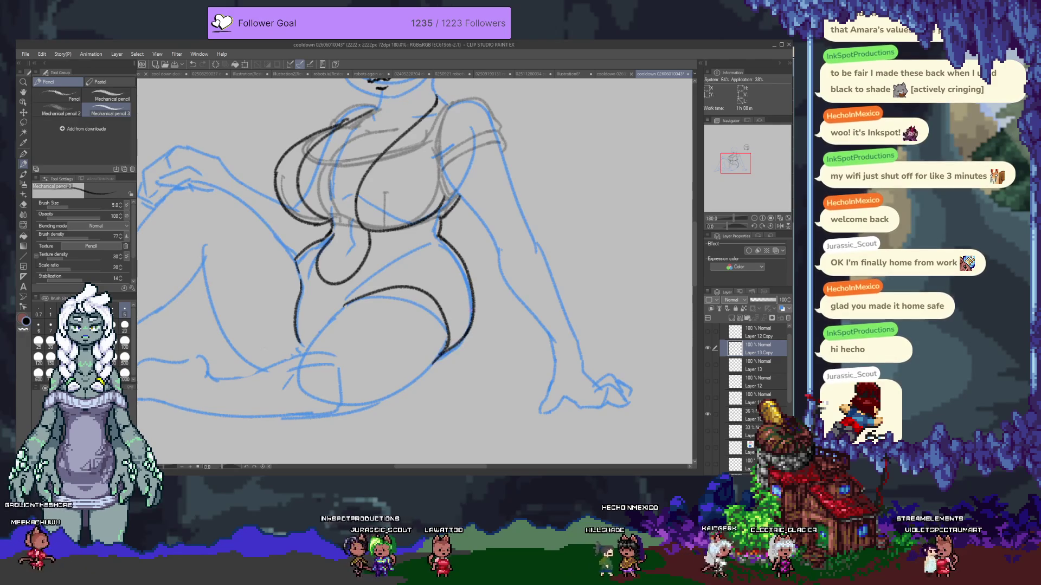
pyautogui.moveTo(354, 254); pyautogui.dragTo(370, 342)
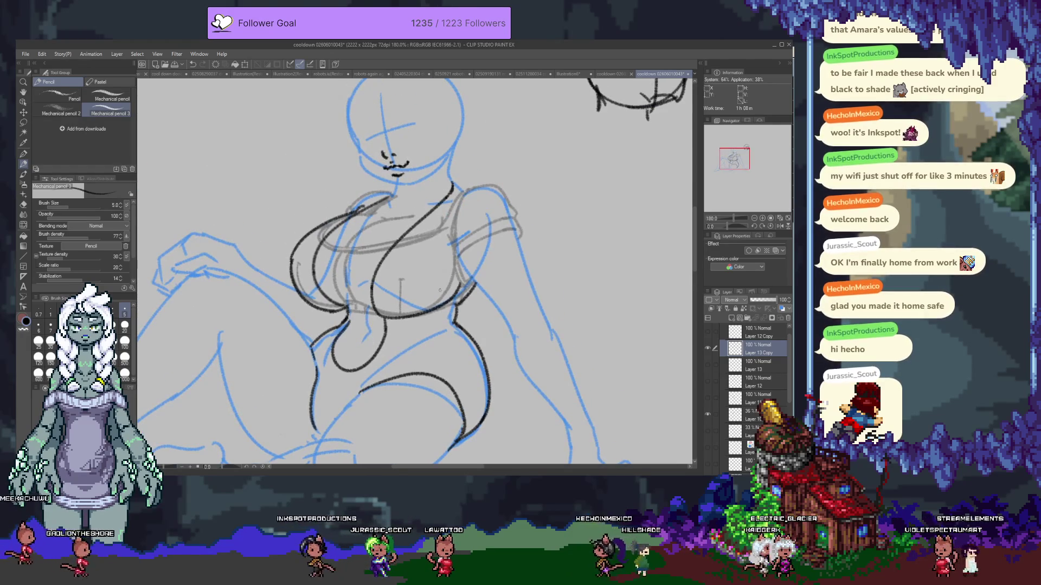
# - Check the grey sketch layer's visibility and clear the light grey sketch lines around the torso
pyautogui.click(709, 414)
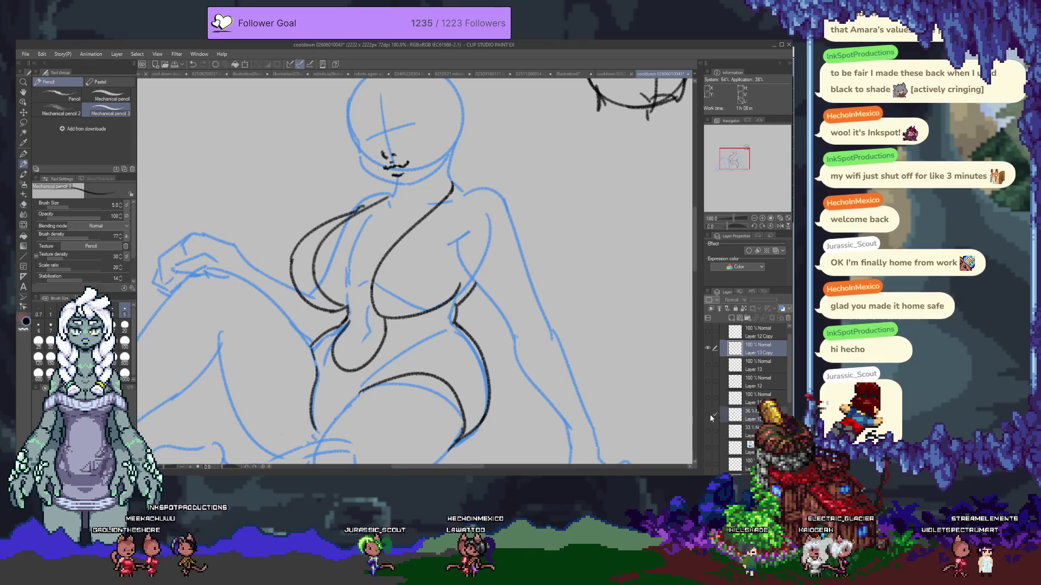
pyautogui.click(708, 415)
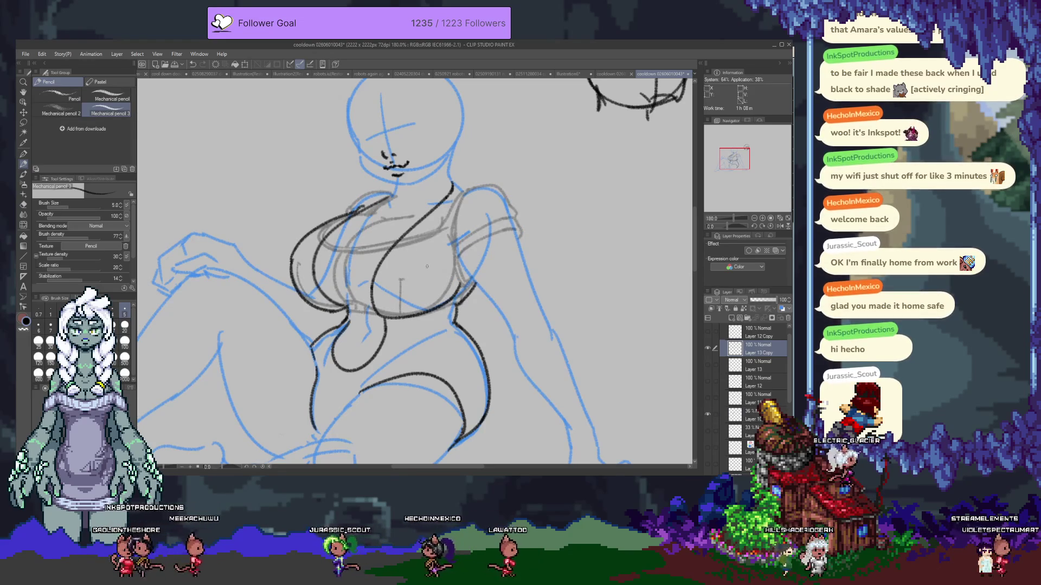
pyautogui.press('e')
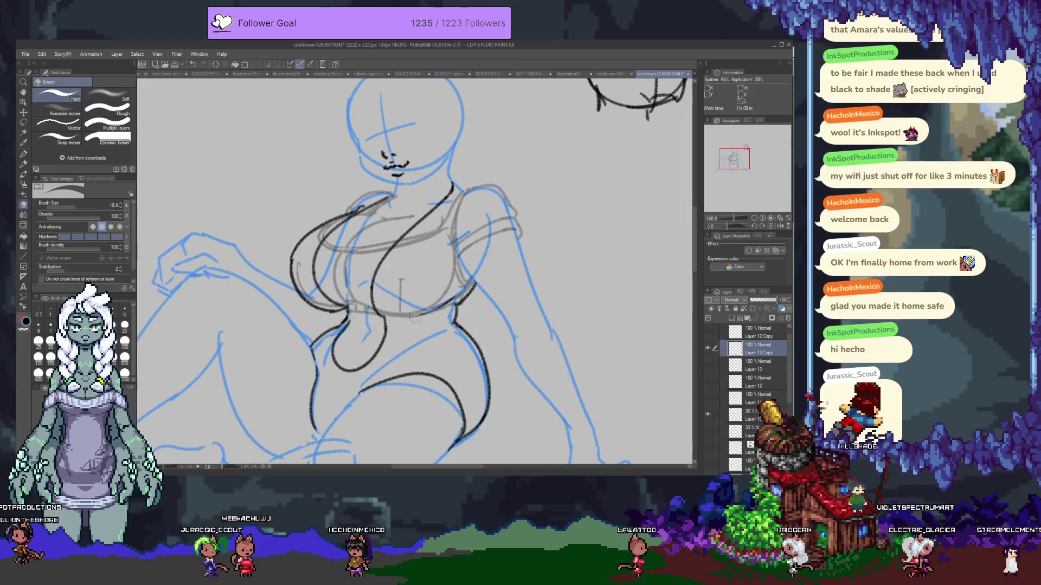
pyautogui.press('p')
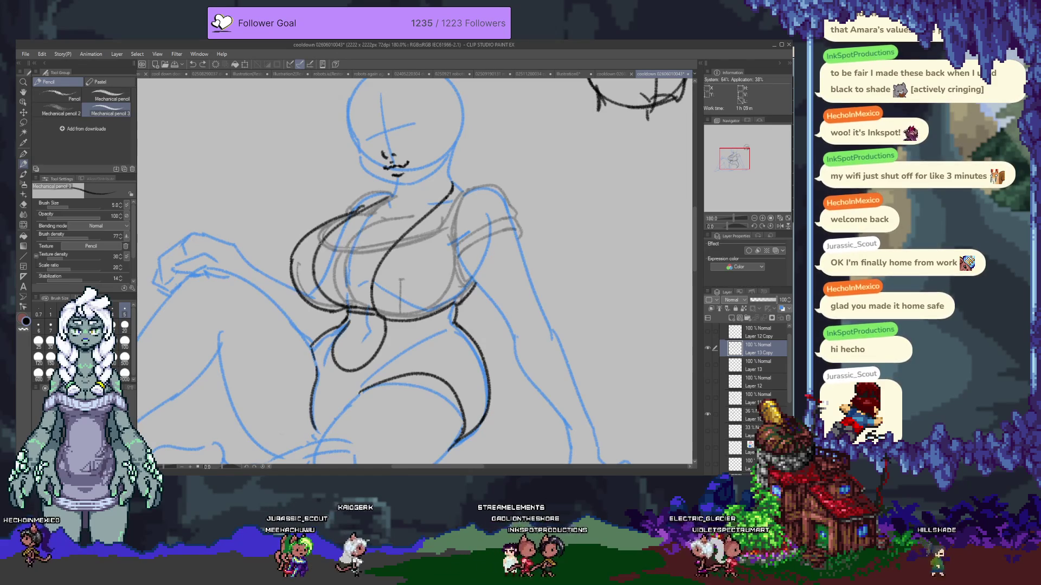
pyautogui.press('e')
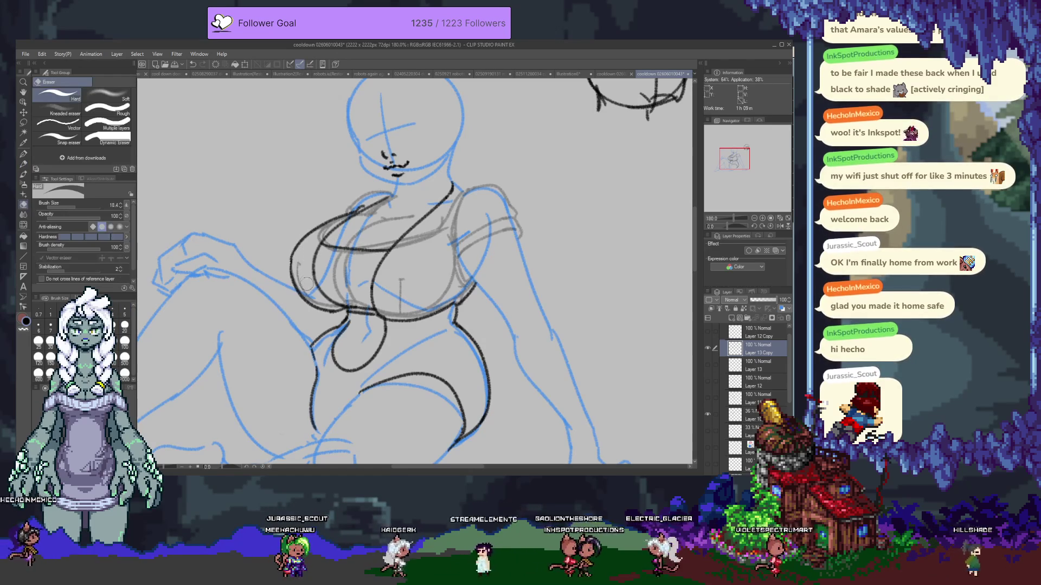
pyautogui.press('Delete')
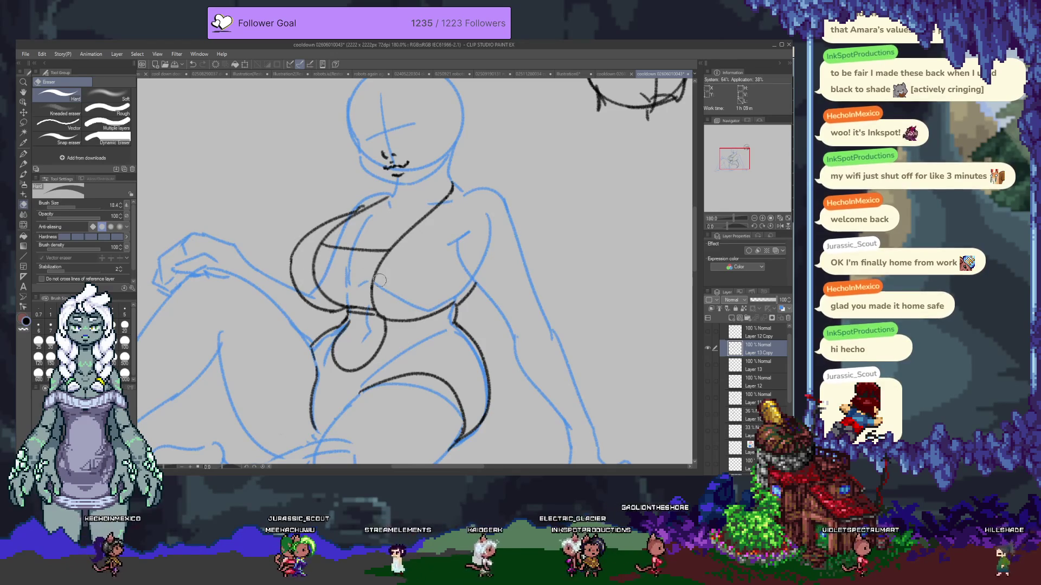
pyautogui.press('p')
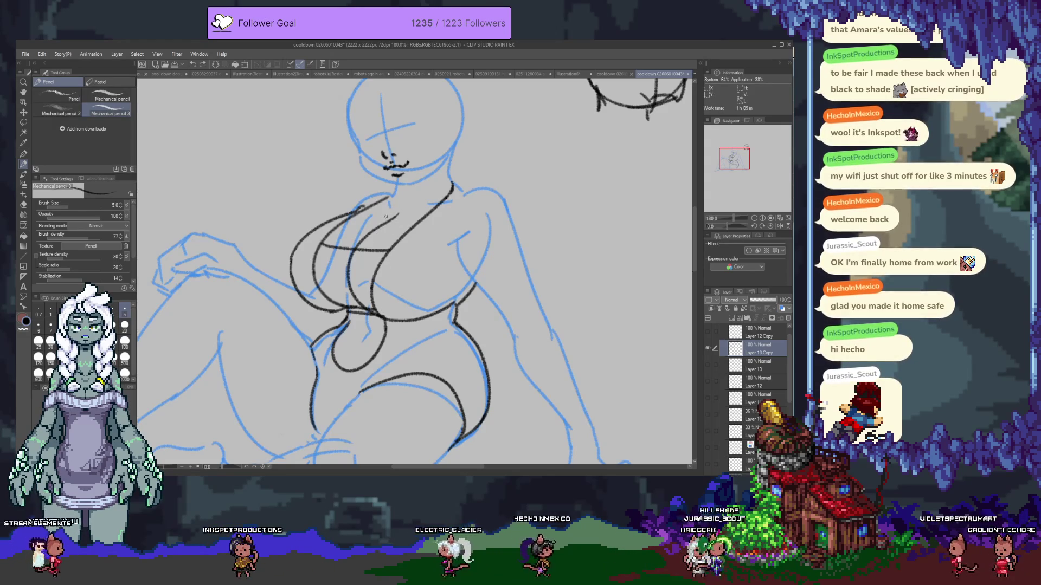
# - Add a black stroke across the chest, then hide the black line-art layer
pyautogui.moveTo(393, 256); pyautogui.dragTo(330, 253)
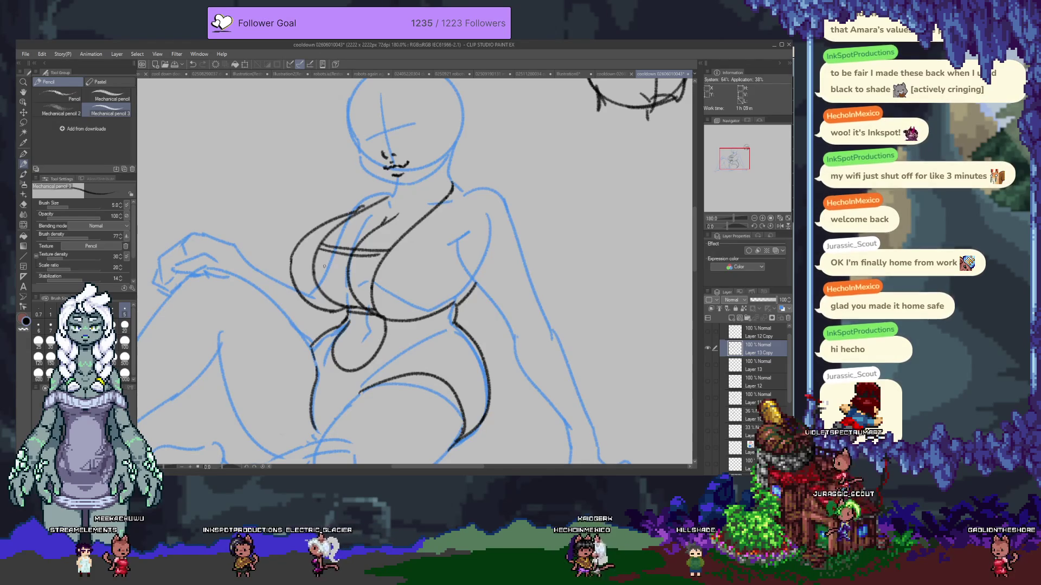
pyautogui.press('e')
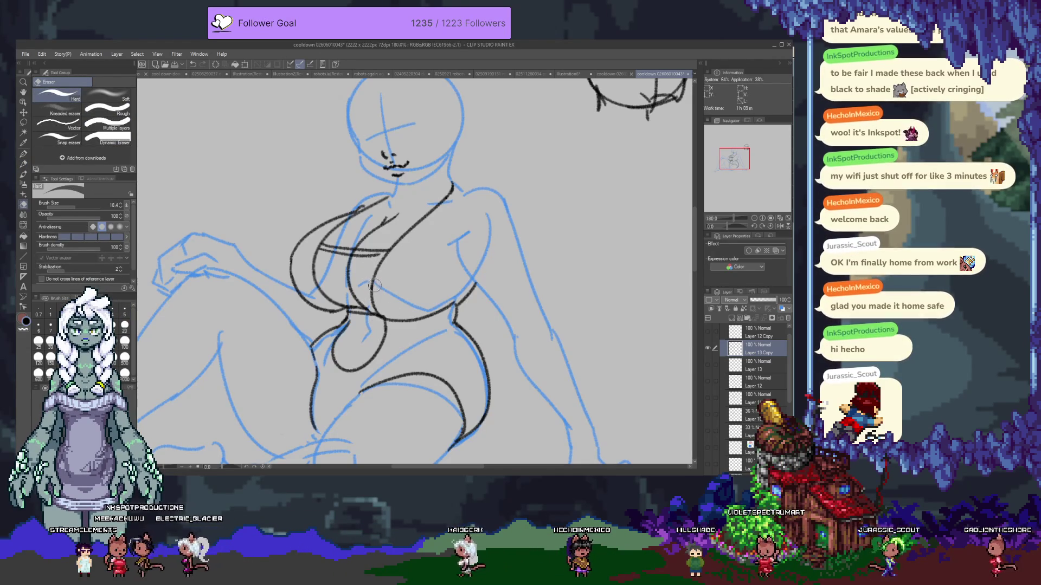
pyautogui.press('p')
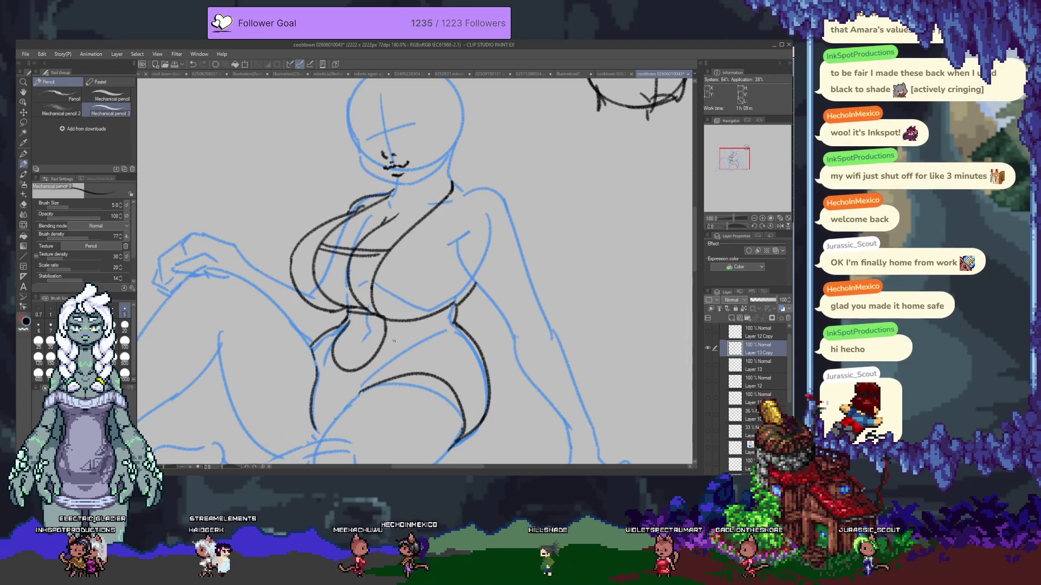
pyautogui.click(707, 347)
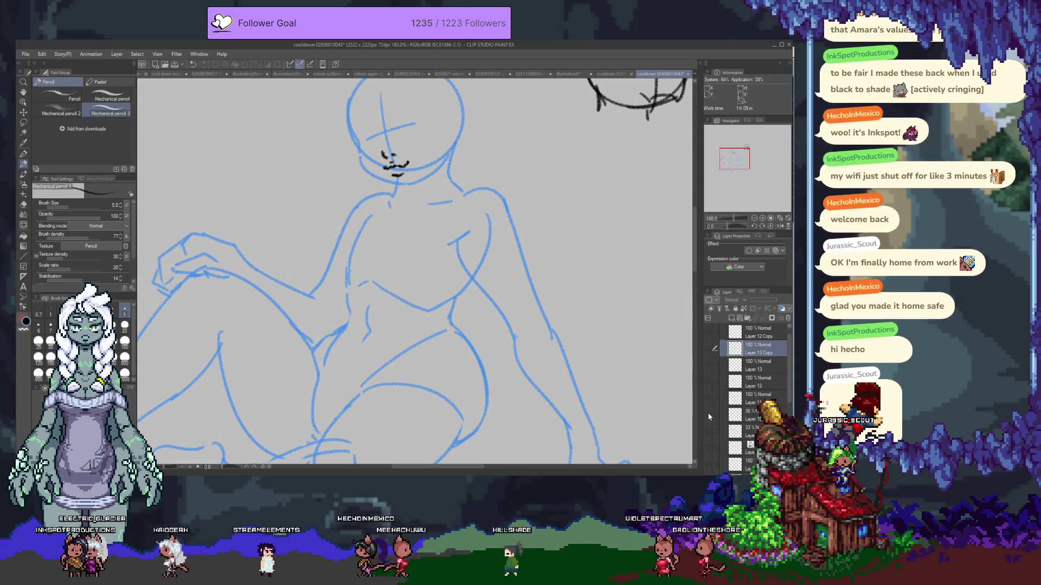
# - Show Layer 10's torso sketch at 100% opacity and move it into a new Folder 3
pyautogui.click(708, 415)
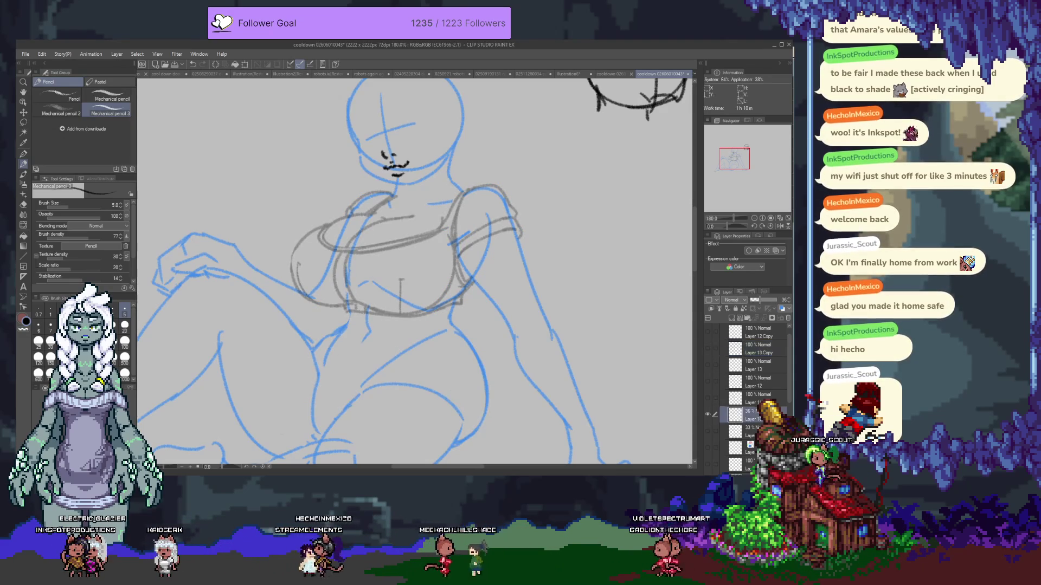
pyautogui.click(757, 413)
pyautogui.moveTo(740, 300); pyautogui.dragTo(783, 299)
pyautogui.click(747, 323)
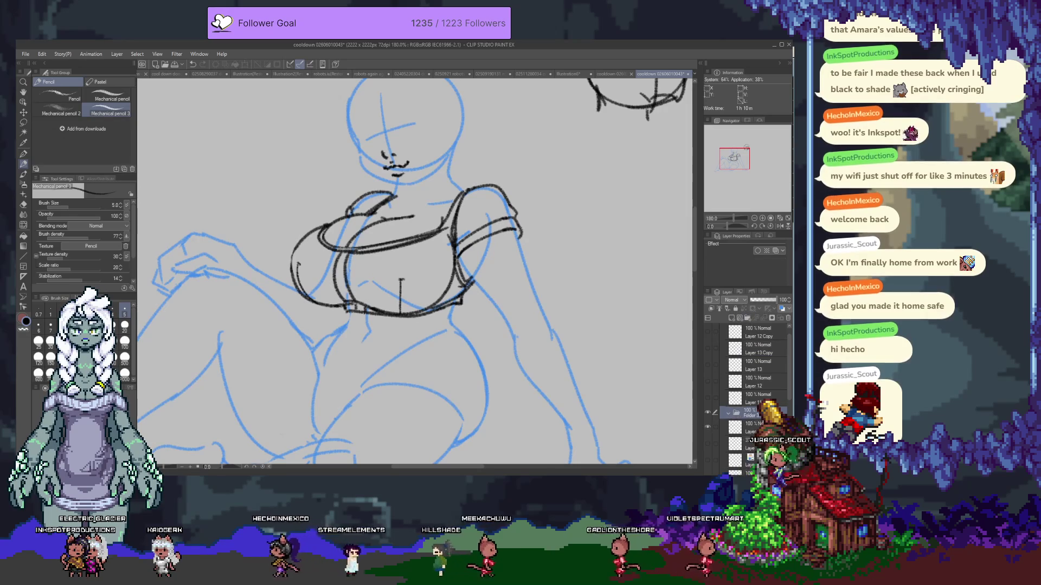
pyautogui.moveTo(747, 413); pyautogui.dragTo(747, 428)
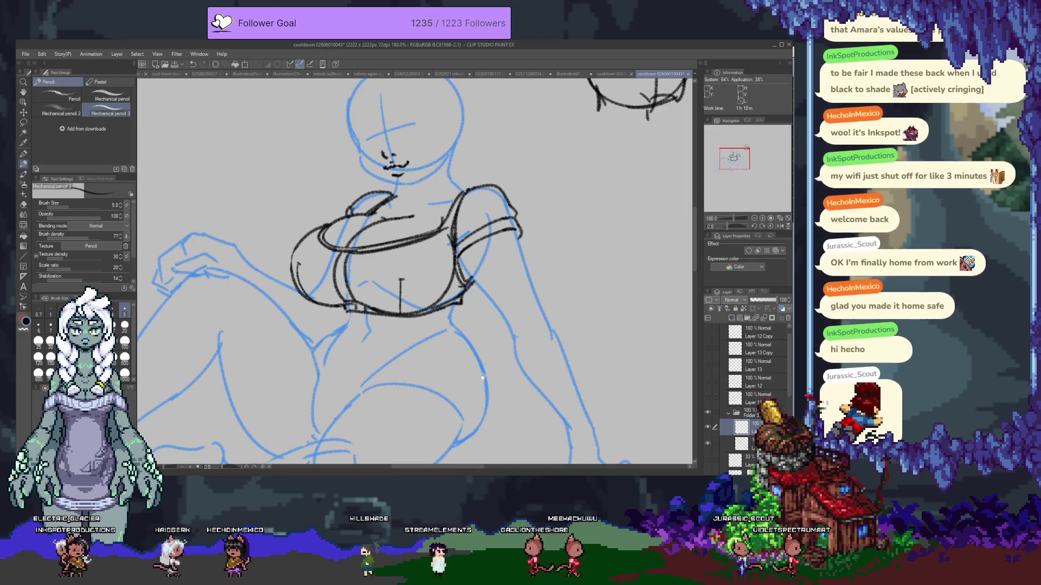
pyautogui.scroll(-2, 414, 272)
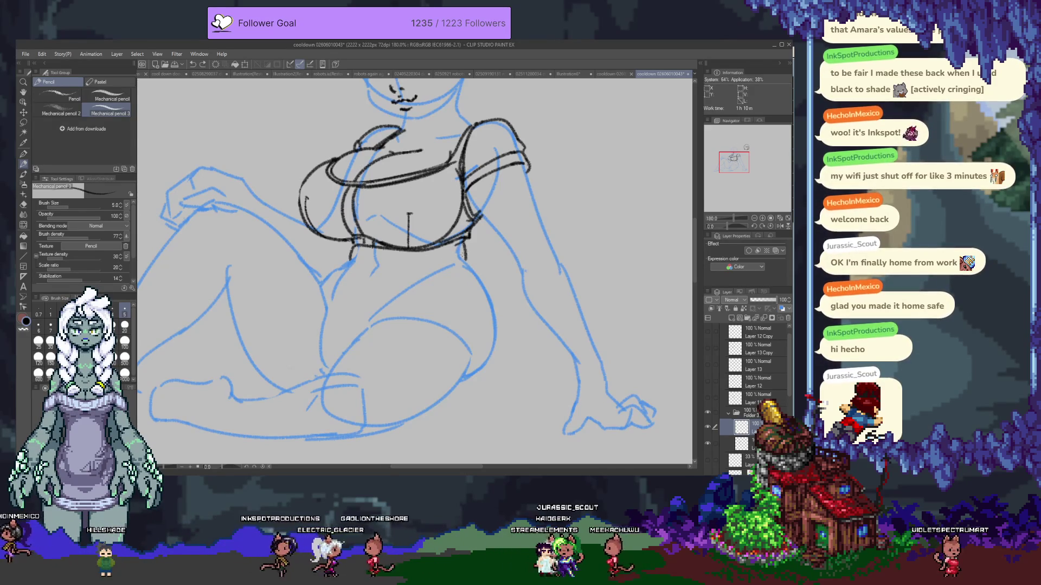
# - Extend the right hip and thigh outline in black below the top, cleaning up with the eraser
pyautogui.press('e')
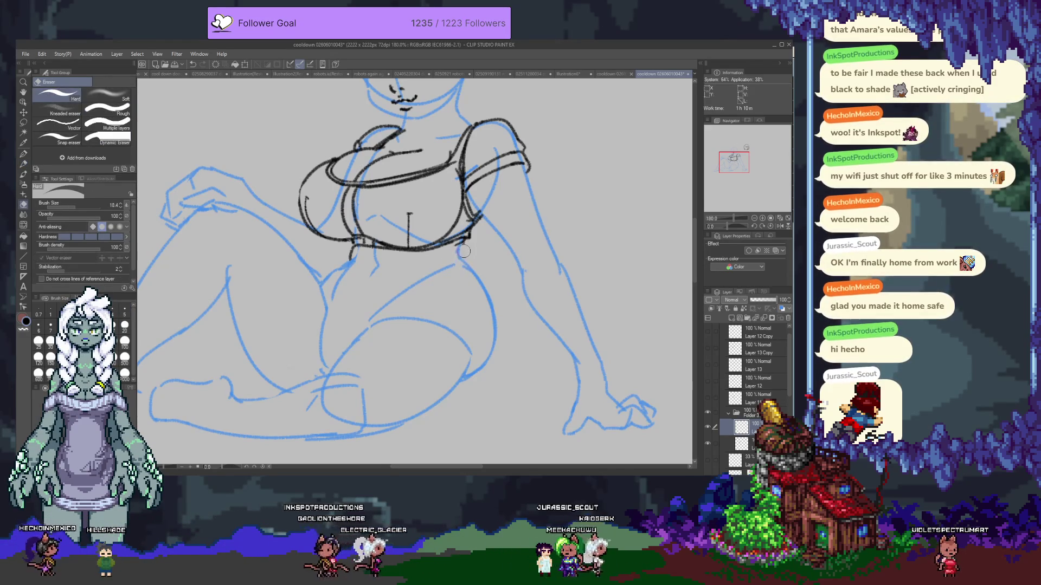
pyautogui.press('p')
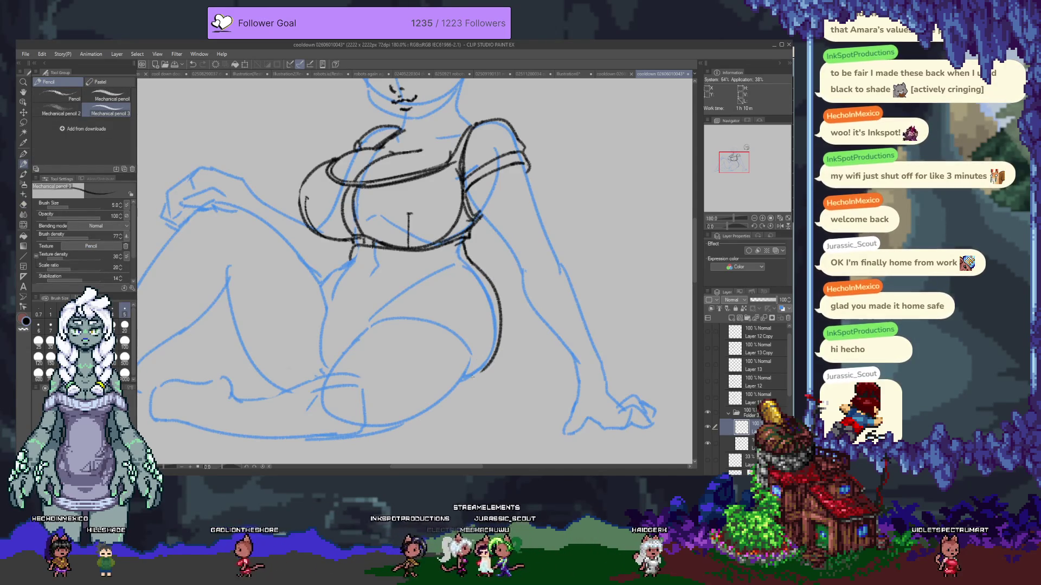
pyautogui.moveTo(486, 367); pyautogui.dragTo(462, 379)
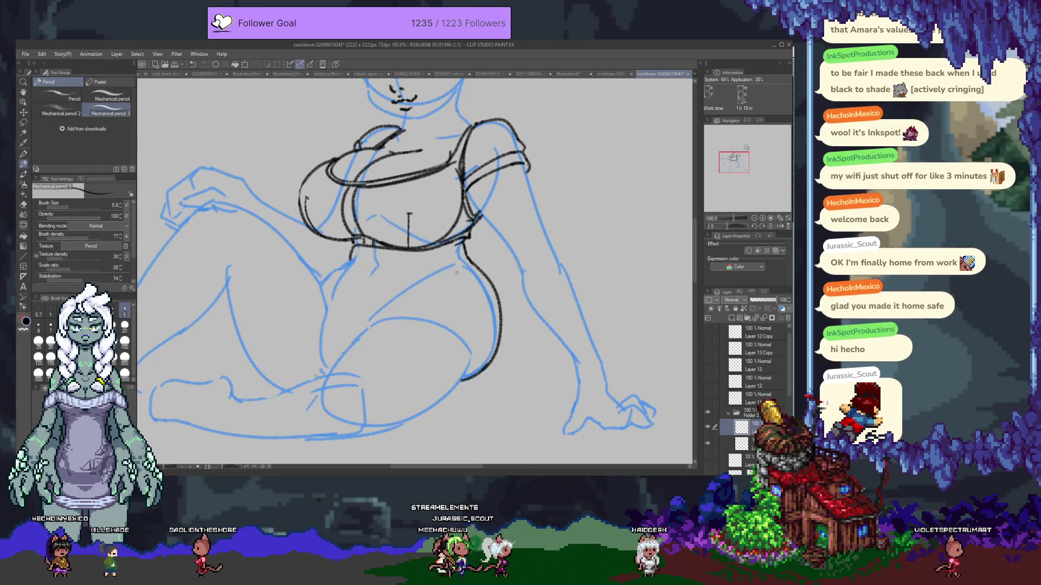
pyautogui.press('e')
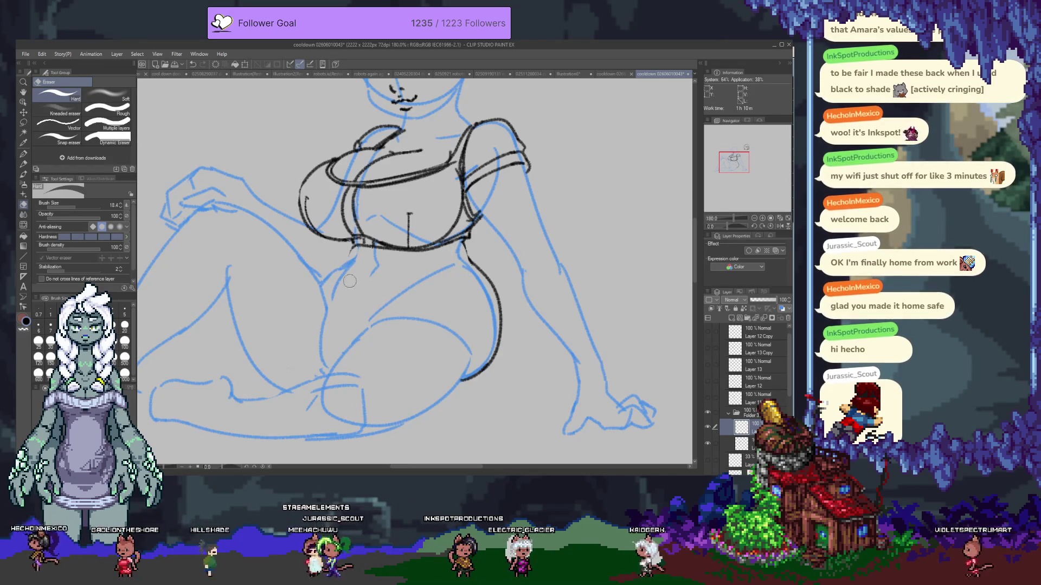
pyautogui.press('p')
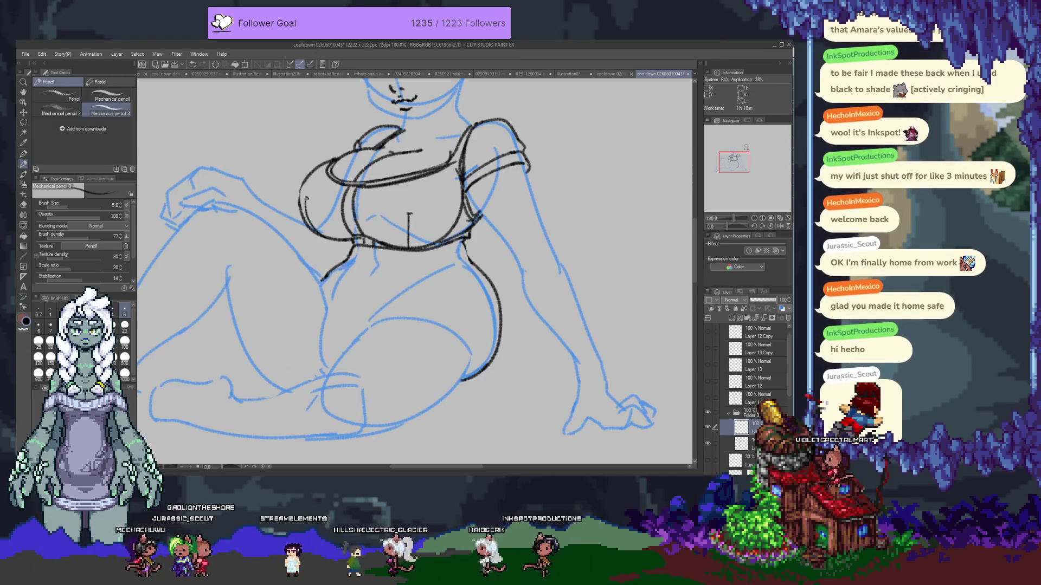
pyautogui.press('e')
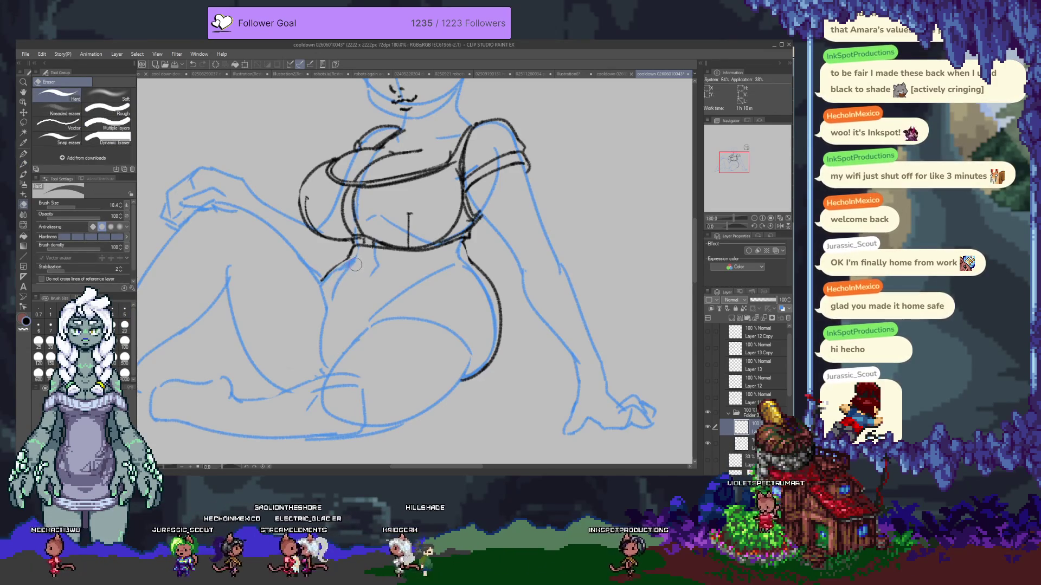
pyautogui.press('p')
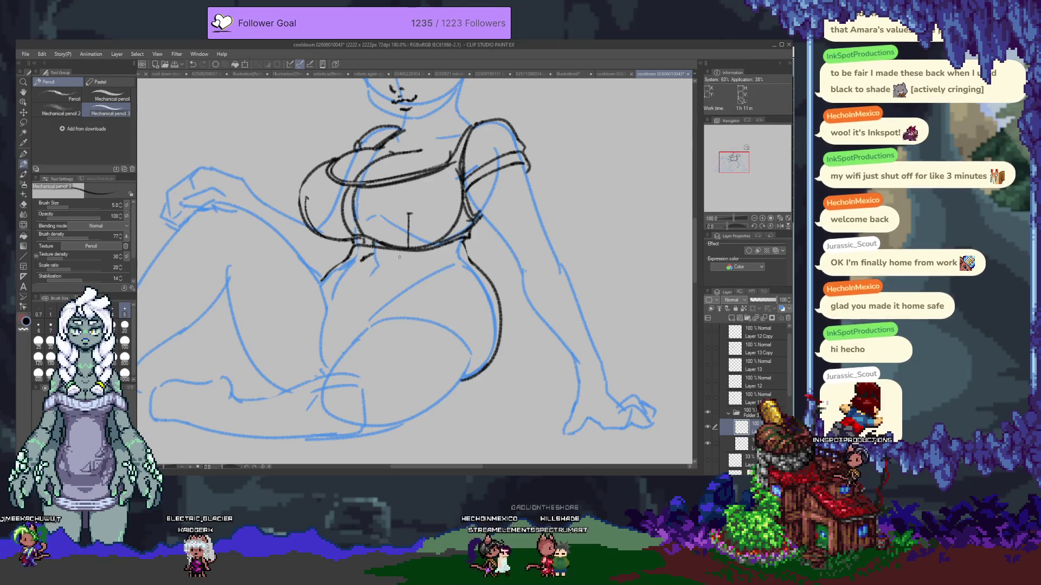
# - Turn on Layer Color for the hip layer, draw dark blue curves along the right hip and left waist, and add a new layer
pyautogui.moveTo(361, 295); pyautogui.dragTo(409, 351)
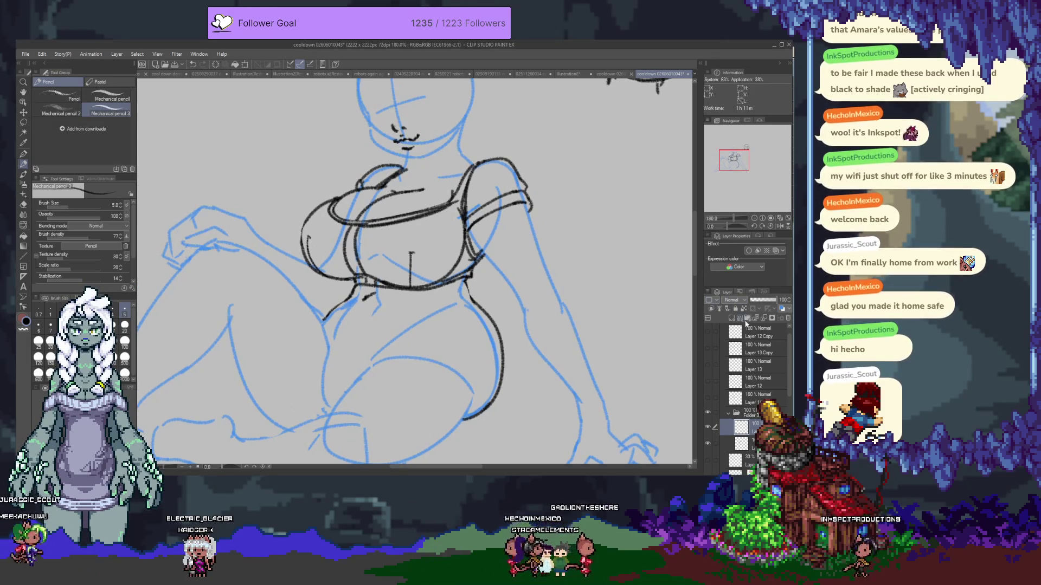
pyautogui.click(782, 309)
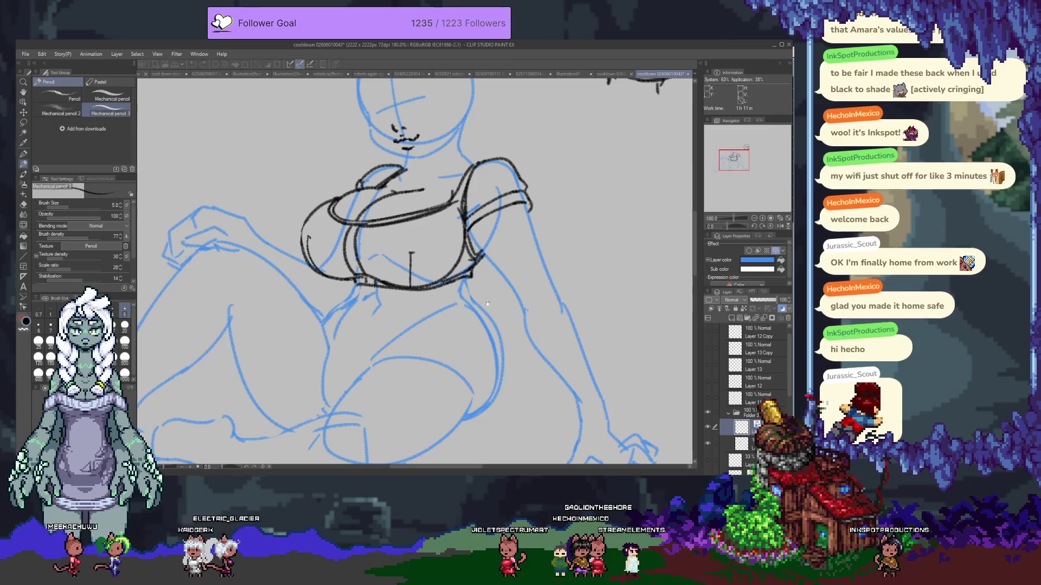
pyautogui.moveTo(470, 295); pyautogui.dragTo(464, 418)
pyautogui.moveTo(324, 319); pyautogui.dragTo(358, 287)
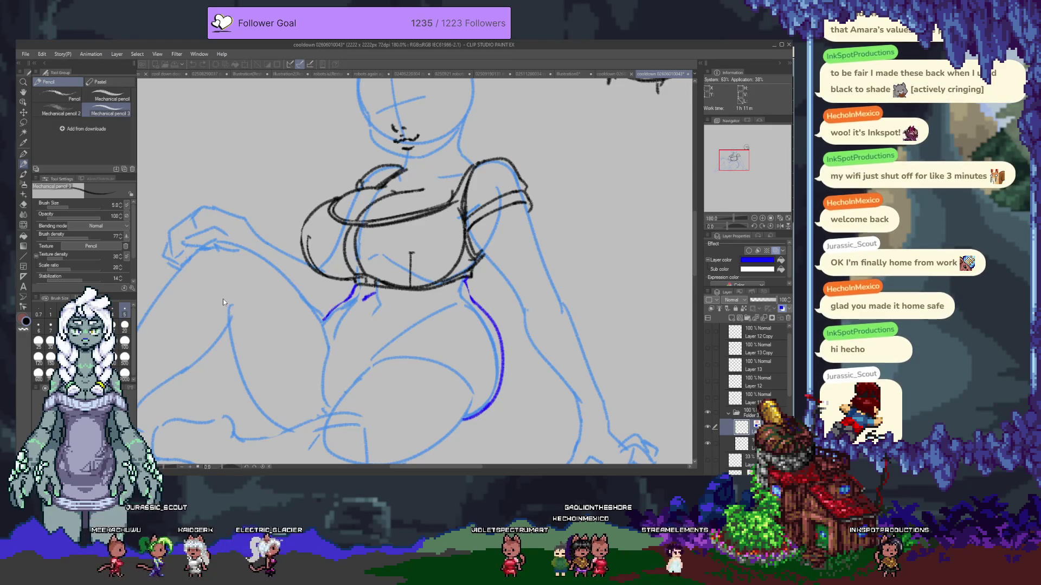
pyautogui.hotkey('ctrl', 'shift', 'n')
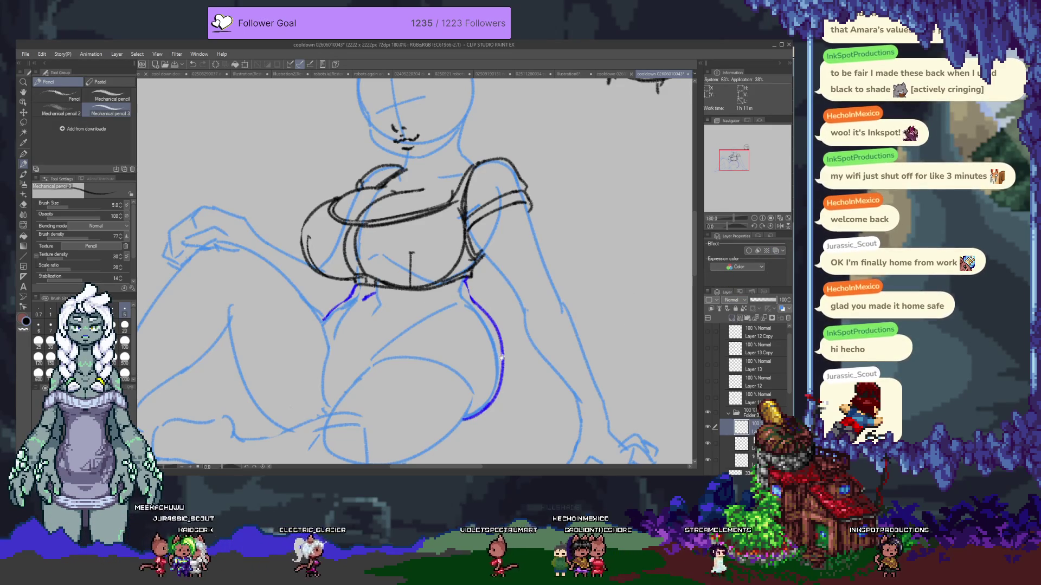
pyautogui.scroll(-2, 502, 358)
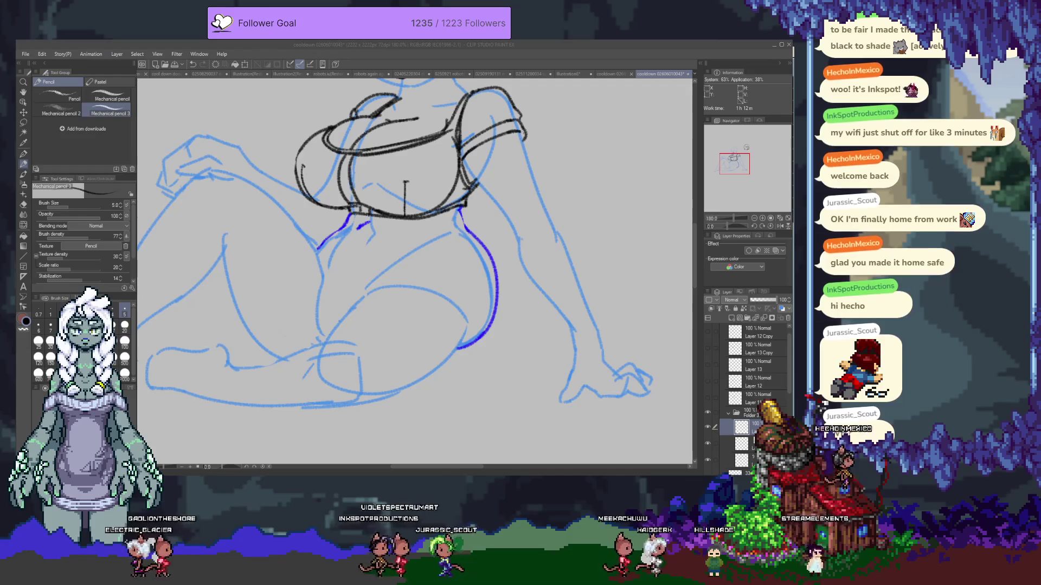
# - Refocus the painting window and draw a black curve beneath the chest
pyautogui.click(345, 245)
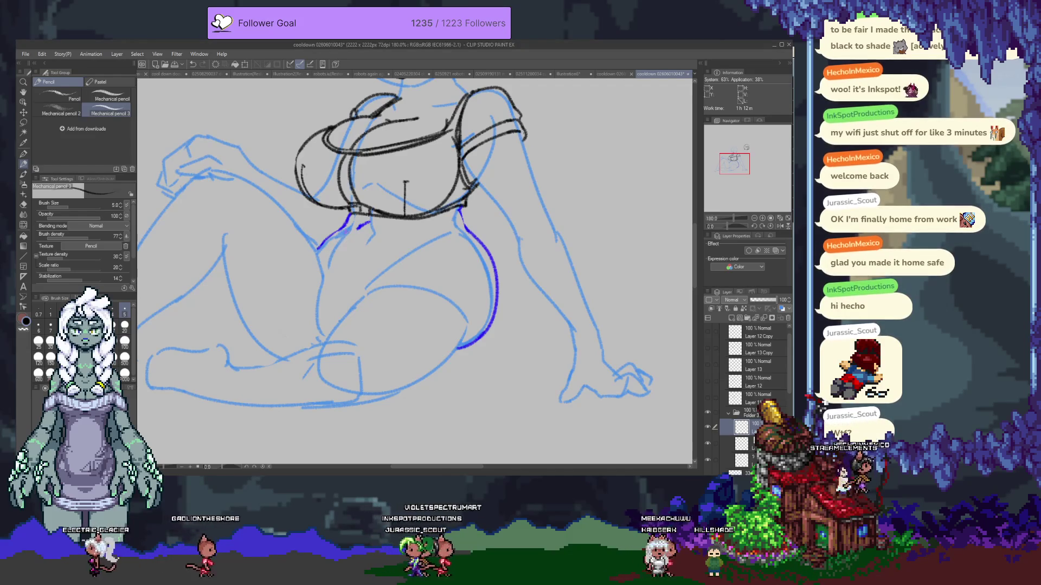
pyautogui.hotkey('alt', 'Tab')
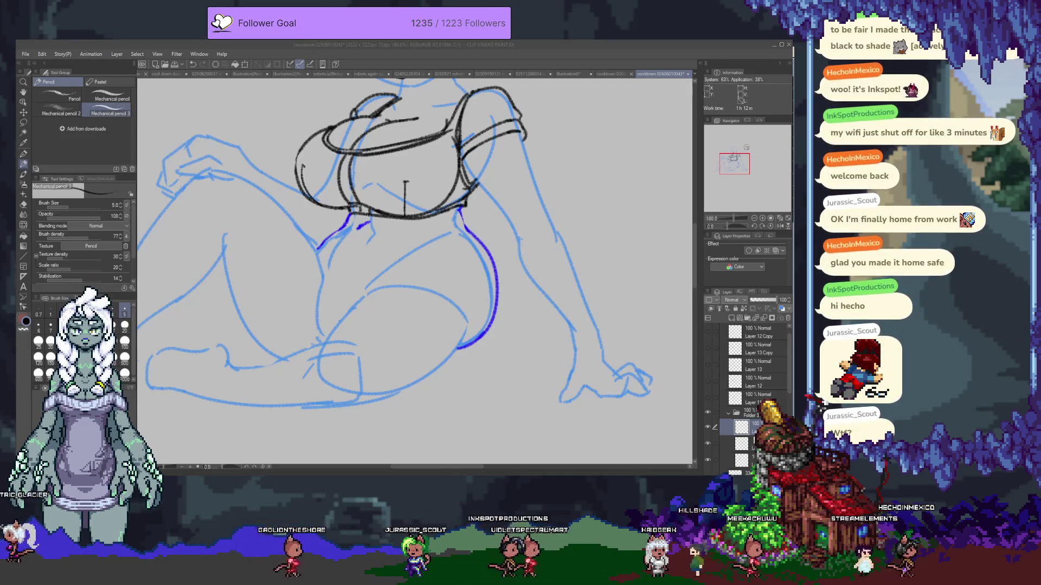
pyautogui.click(366, 274)
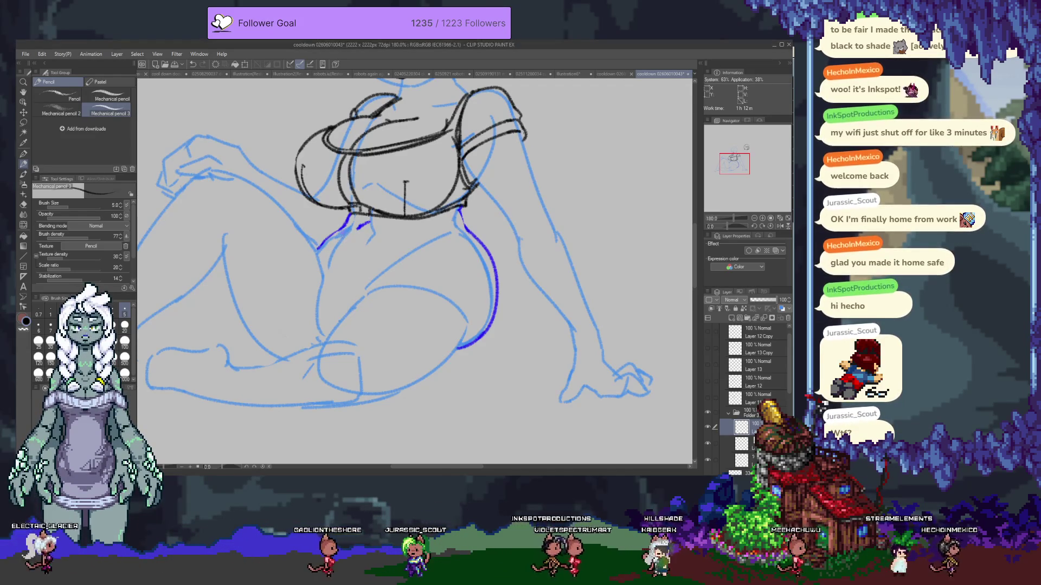
pyautogui.moveTo(332, 241); pyautogui.dragTo(439, 238)
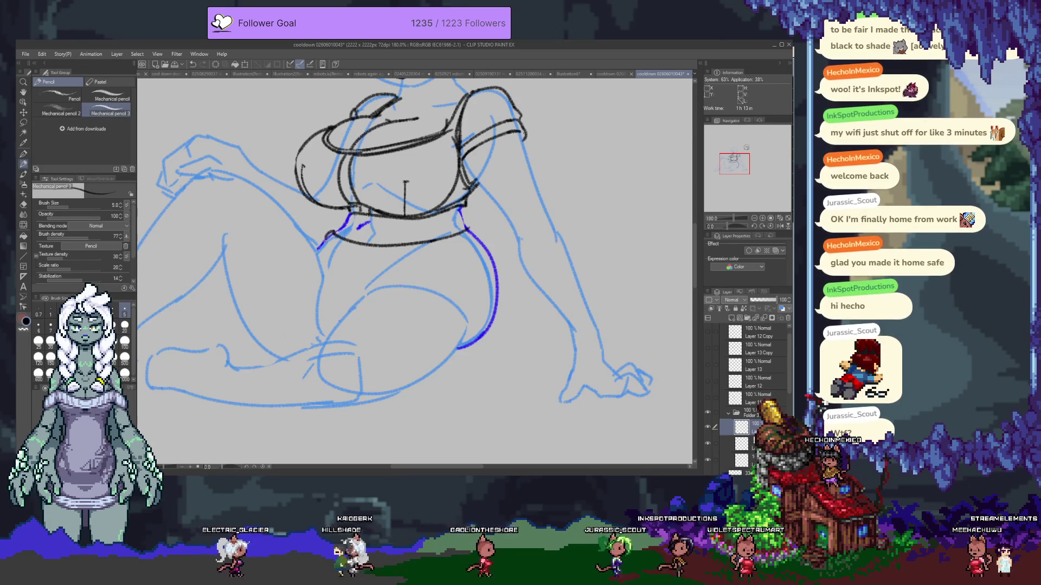
# - Draw the top's lower band line, undoing the first attempt and redrawing it to the left waist
pyautogui.moveTo(324, 249); pyautogui.dragTo(456, 246)
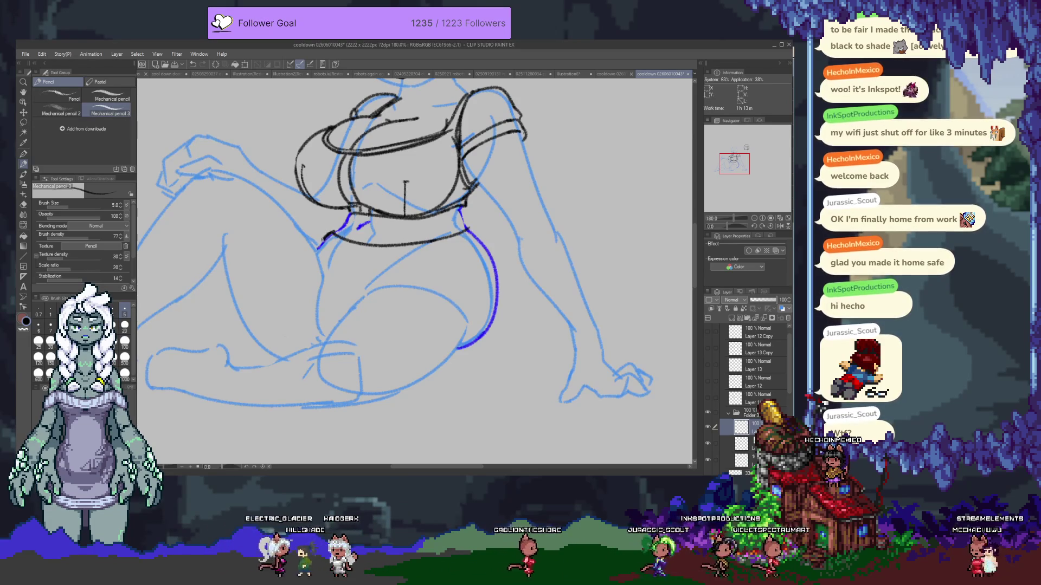
pyautogui.hotkey('ctrl', 'z')
pyautogui.moveTo(323, 246); pyautogui.dragTo(468, 233)
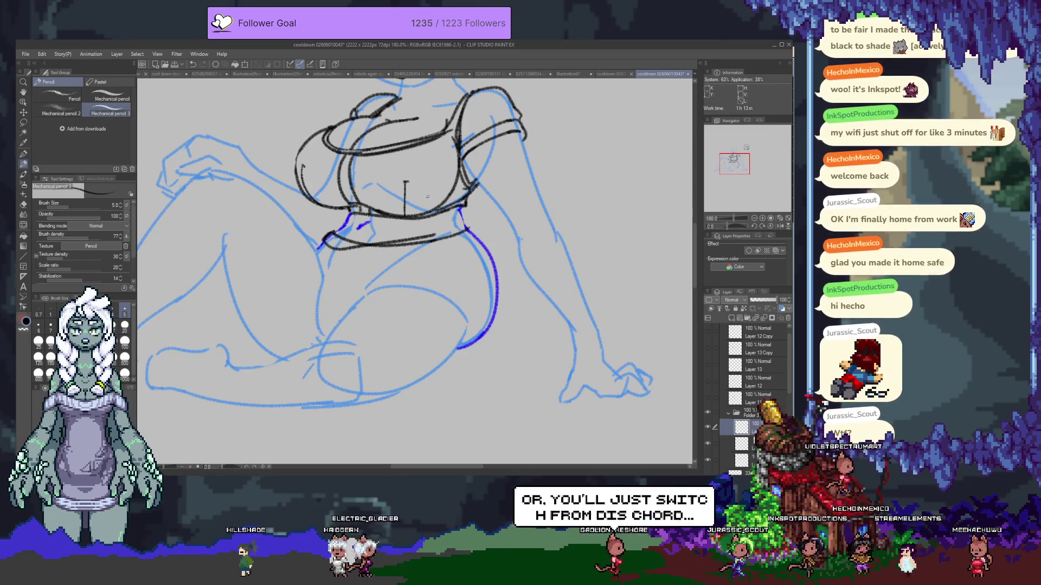
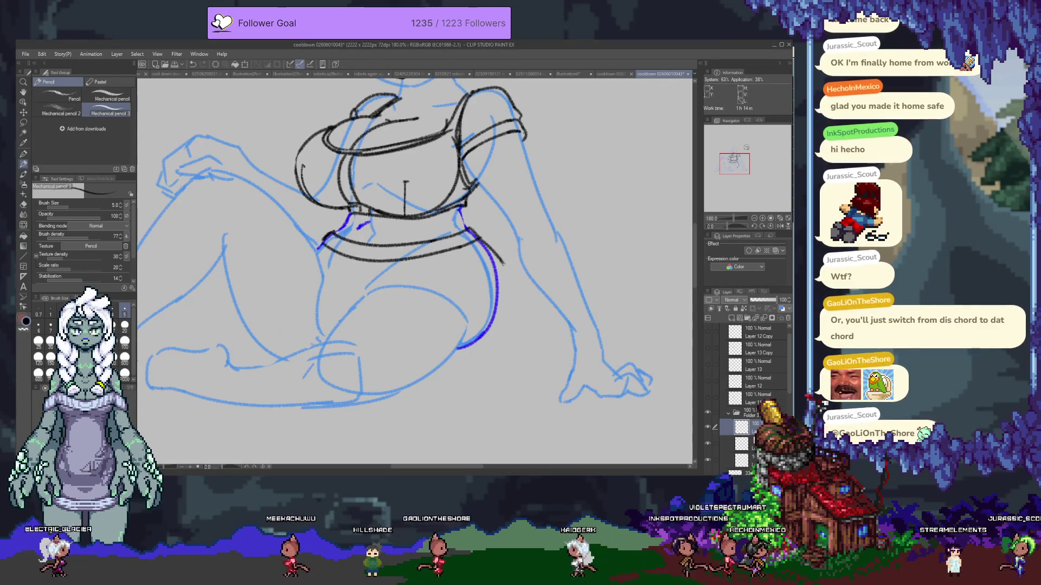
# - Attempt a black line along the right hip twice, undoing both tries
pyautogui.moveTo(484, 243); pyautogui.dragTo(511, 309)
pyautogui.scroll(-1, 443, 285)
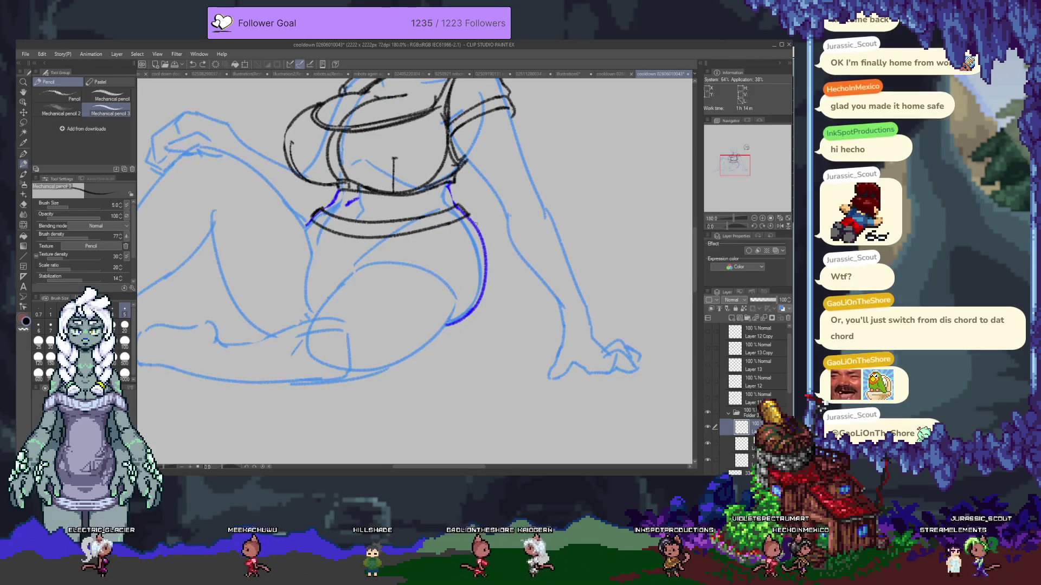
pyautogui.hotkey('ctrl', 'z')
pyautogui.moveTo(486, 237); pyautogui.dragTo(515, 301)
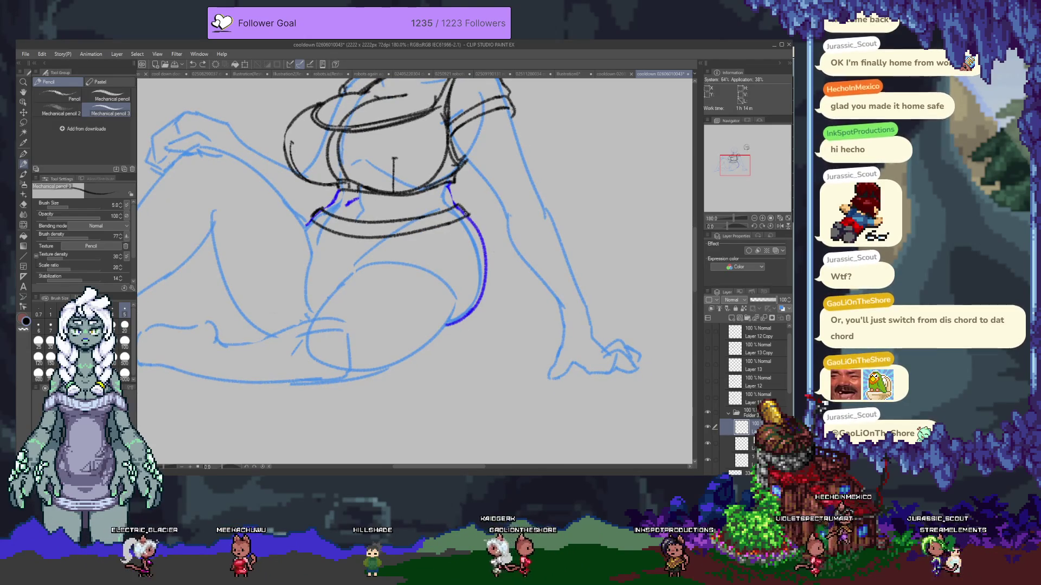
pyautogui.hotkey('ctrl', 'z')
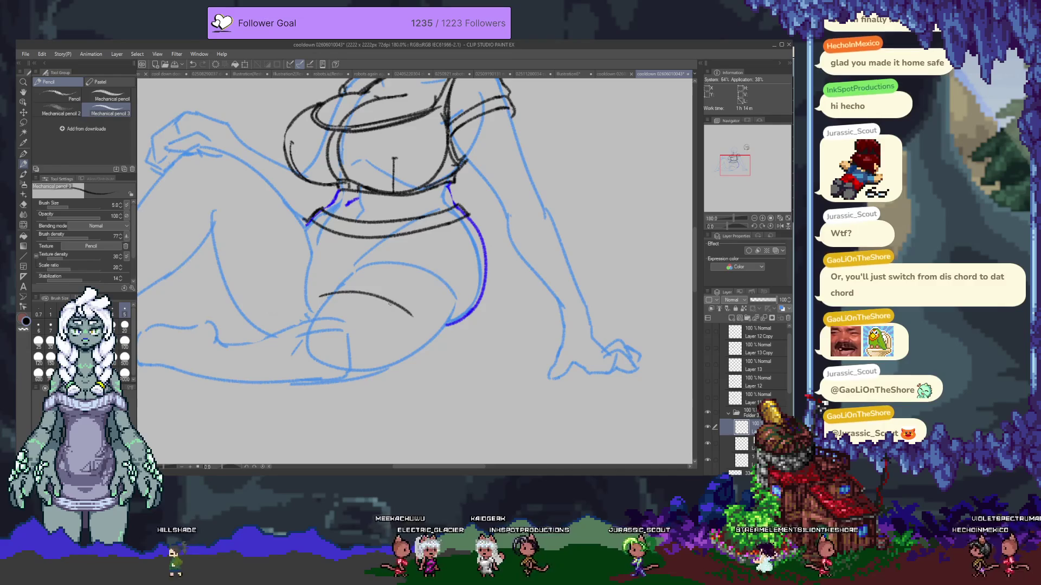
# - Draw the left lower outline down across the lap and the curve up the right hip
pyautogui.moveTo(283, 200); pyautogui.dragTo(299, 262)
pyautogui.moveTo(279, 198); pyautogui.dragTo(341, 317)
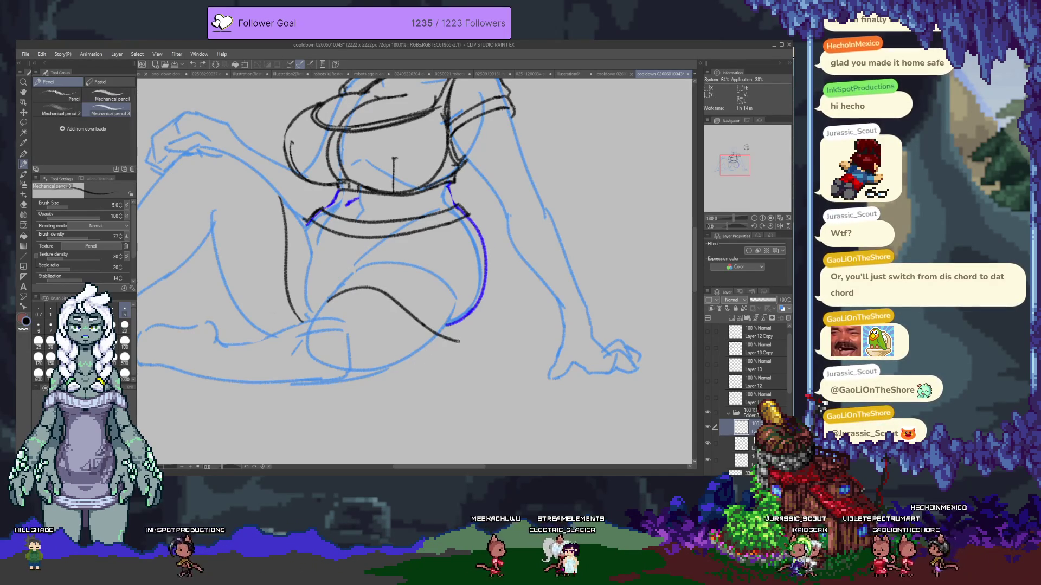
pyautogui.moveTo(468, 341); pyautogui.dragTo(527, 283)
pyautogui.moveTo(487, 242); pyautogui.dragTo(526, 281)
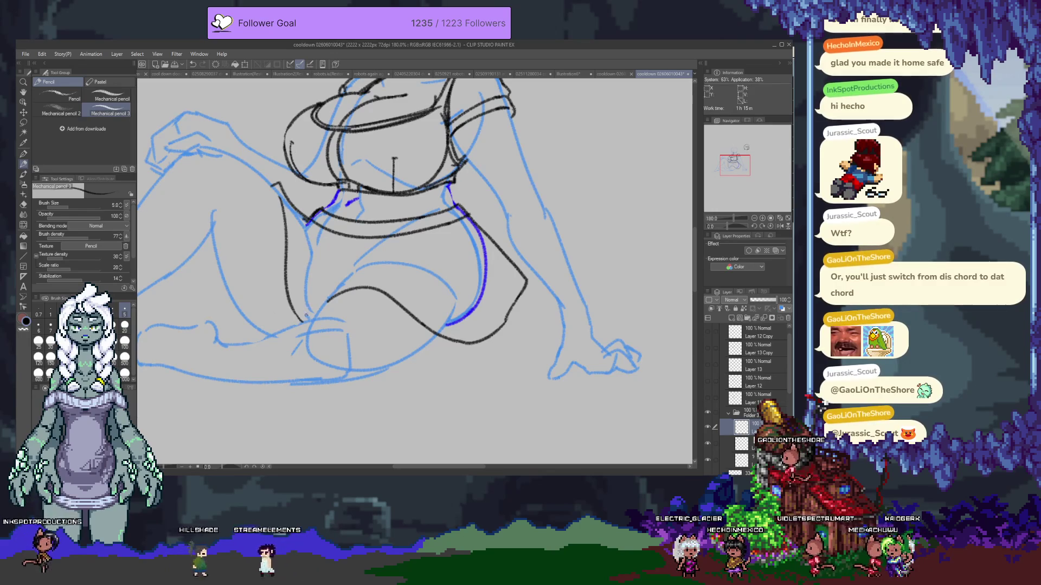
# - Add and lengthen a curve near the left foot and lower thigh, then pan toward the head
pyautogui.moveTo(241, 316); pyautogui.dragTo(277, 342)
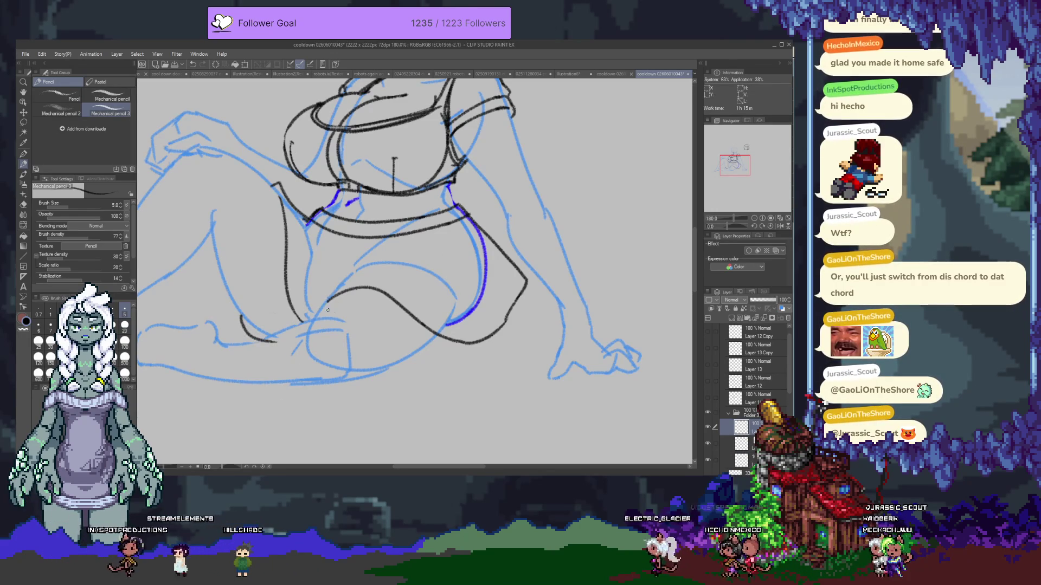
pyautogui.moveTo(321, 275); pyautogui.dragTo(343, 308)
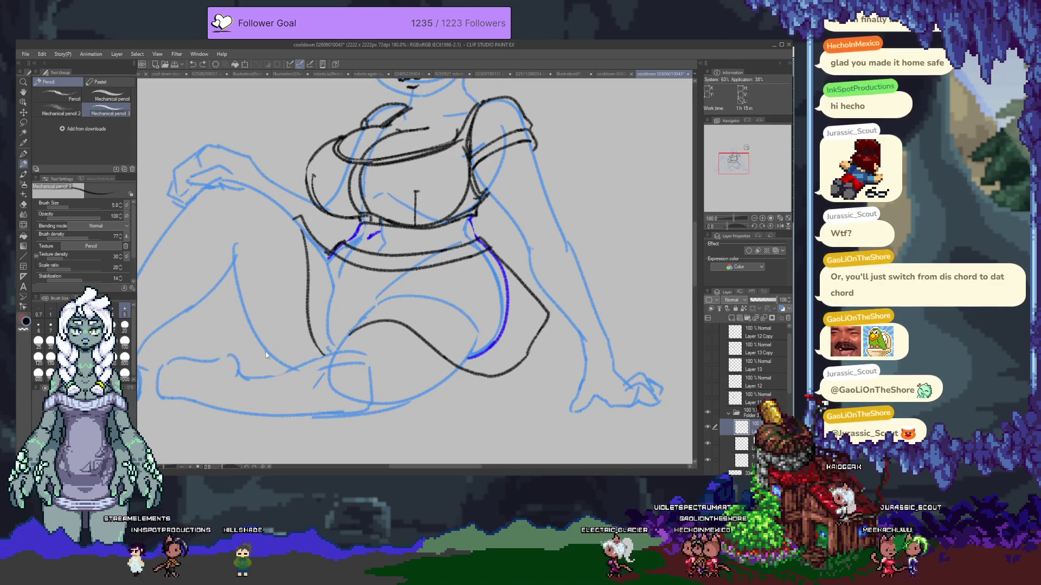
pyautogui.moveTo(257, 342)
pyautogui.mouseDown()
pyautogui.moveTo(267, 363)
pyautogui.moveTo(321, 370)
pyautogui.moveTo(359, 450)
pyautogui.mouseUp()
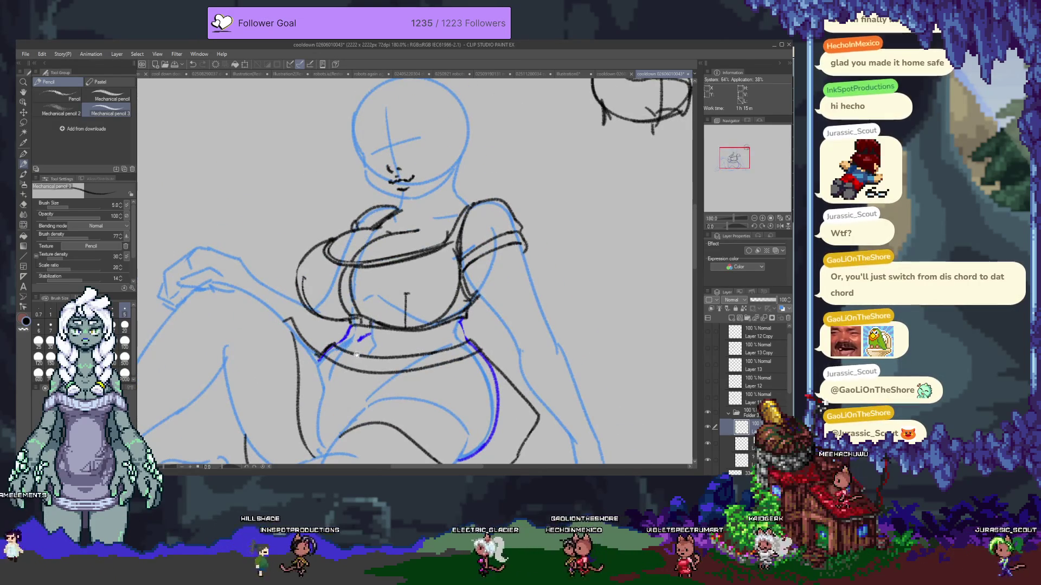
pyautogui.moveTo(481, 387); pyautogui.dragTo(495, 314)
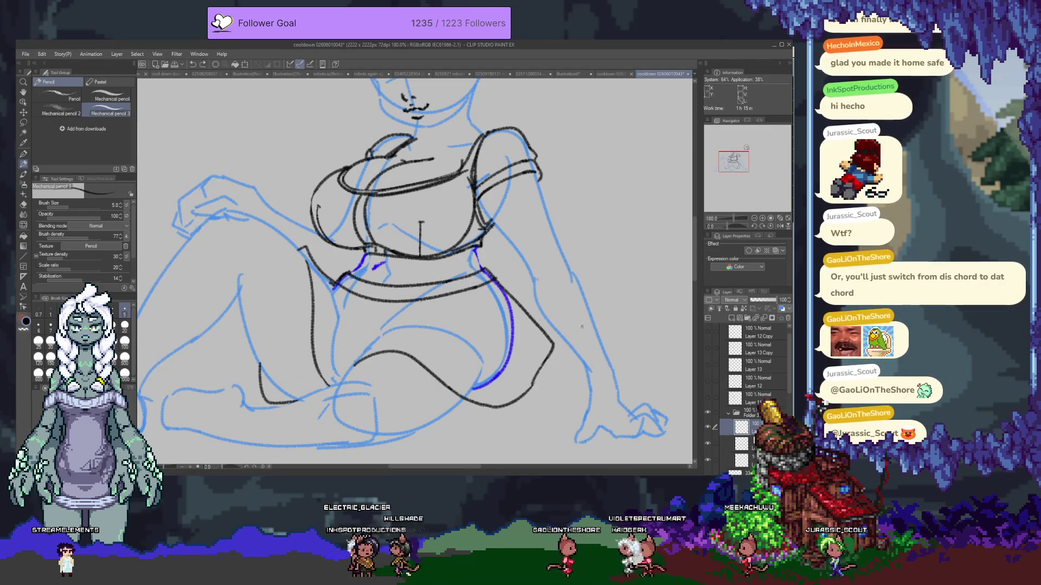
# - Enable a cyan layer colour on the outline layer and switch to another layer
pyautogui.click(751, 248)
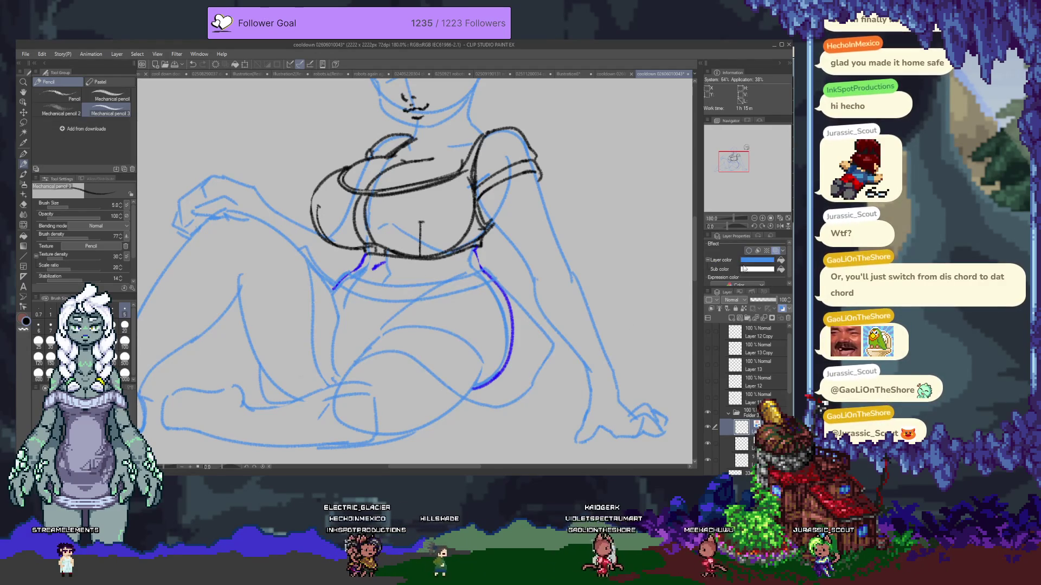
pyautogui.click(764, 260)
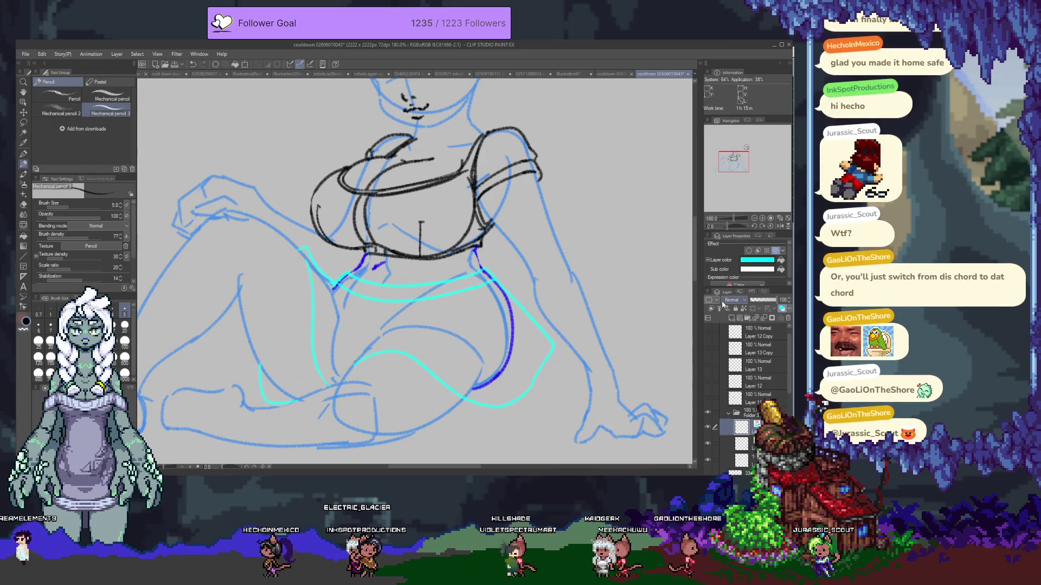
pyautogui.click(720, 321)
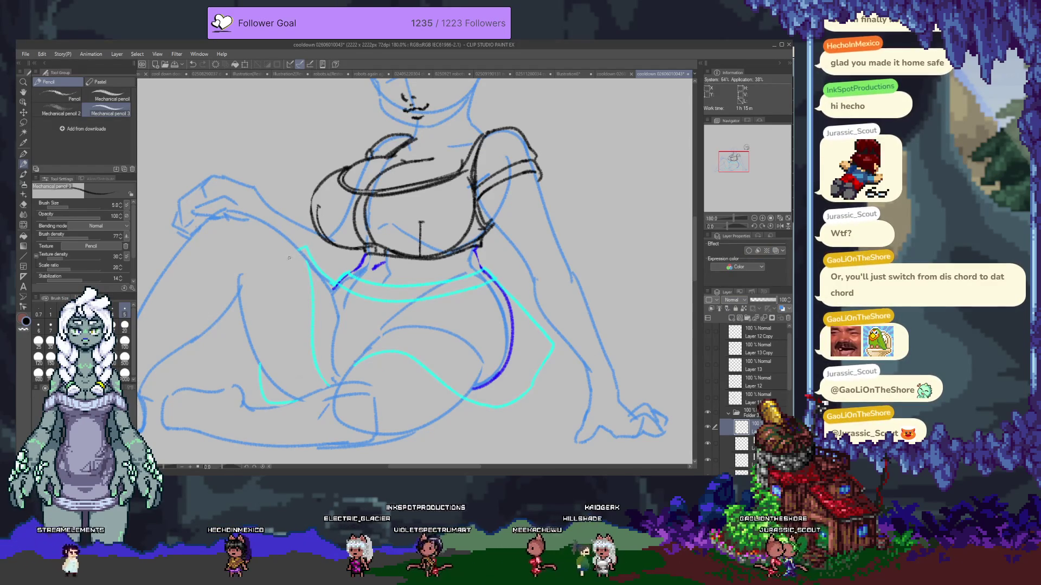
pyautogui.hotkey('alt', 'Tab')
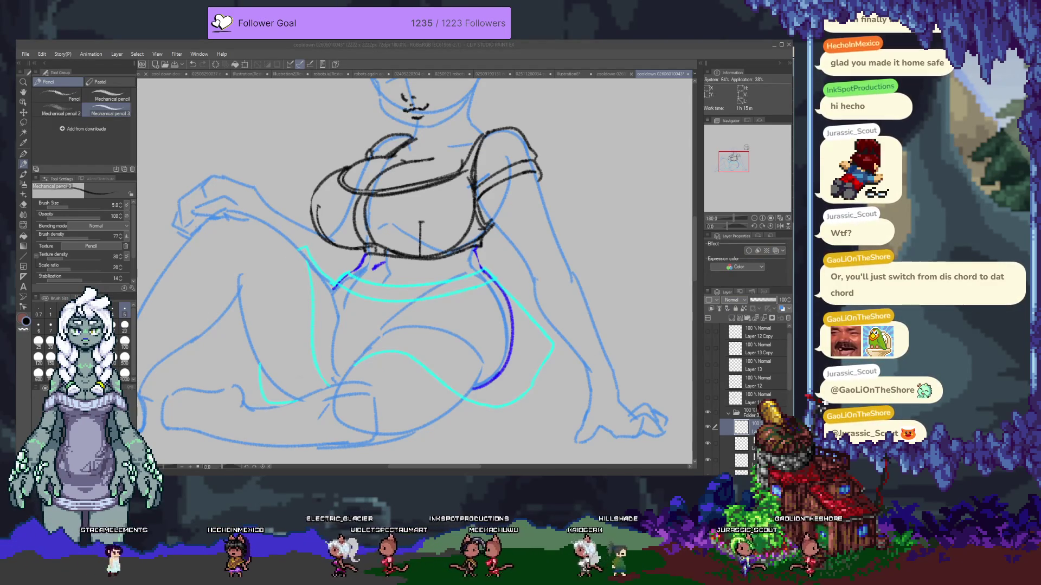
pyautogui.hotkey('alt', 'Tab')
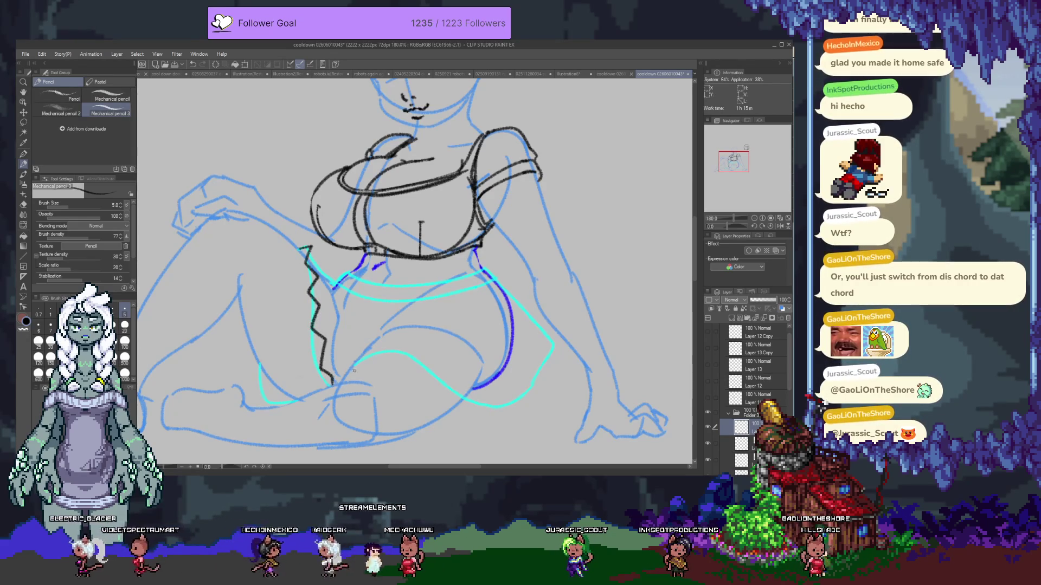
# - Draw the skirt's zigzag hem, redrawing it along the right edge after an undo
pyautogui.moveTo(346, 365)
pyautogui.mouseDown()
pyautogui.moveTo(385, 352)
pyautogui.moveTo(484, 409)
pyautogui.mouseUp()
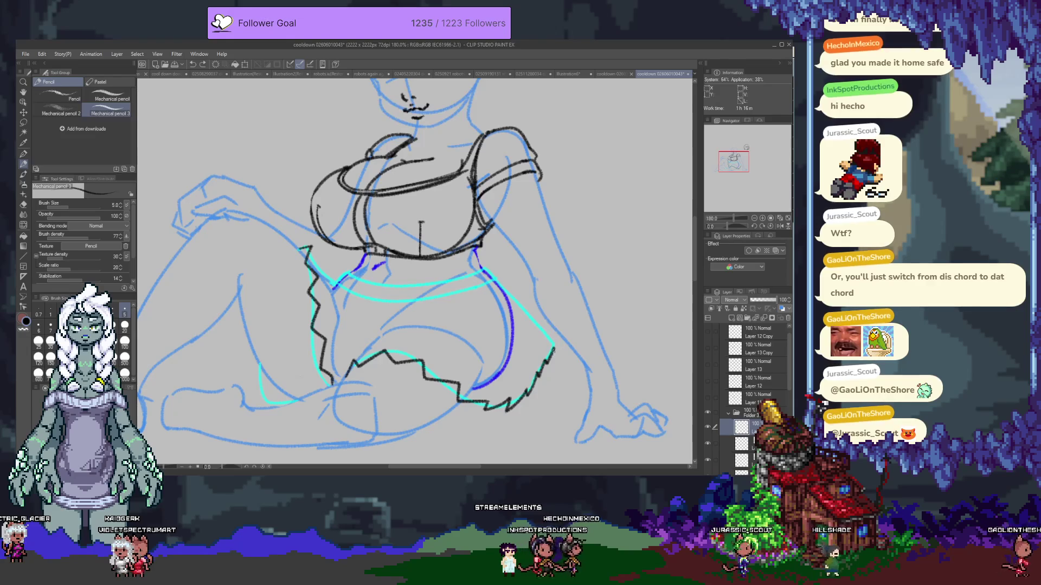
pyautogui.hotkey('ctrl', 'z')
pyautogui.moveTo(552, 343); pyautogui.dragTo(527, 394)
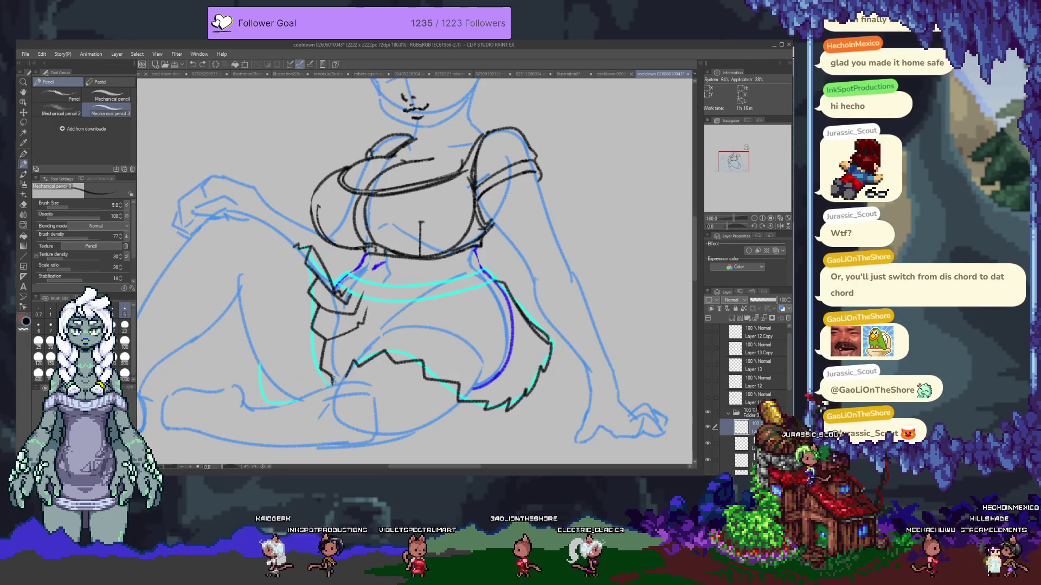
# - Add pleat lines on the skirt's left and right sides
pyautogui.moveTo(353, 359); pyautogui.dragTo(382, 330)
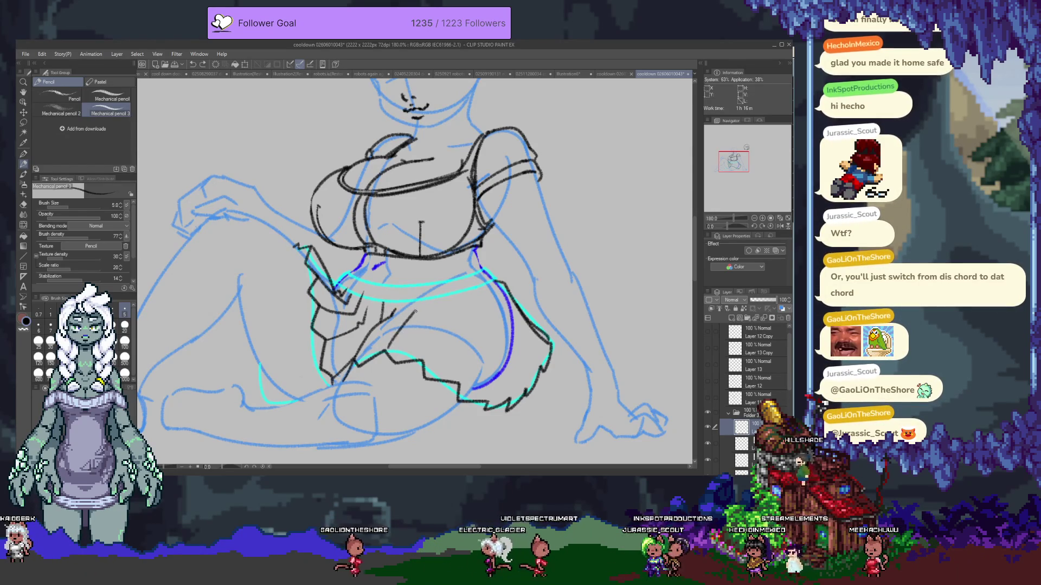
pyautogui.moveTo(436, 306); pyautogui.dragTo(443, 325)
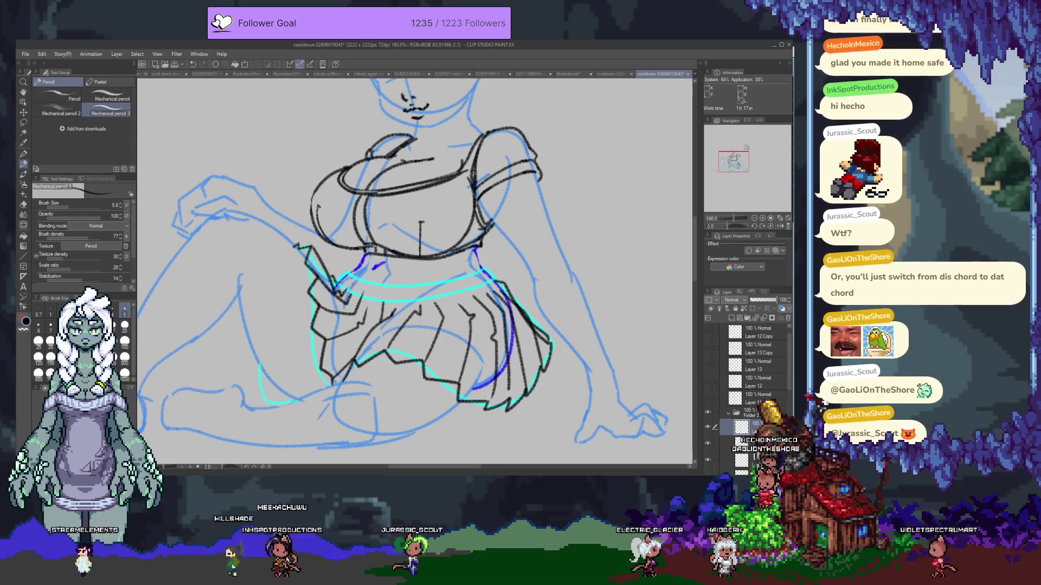
pyautogui.press('e')
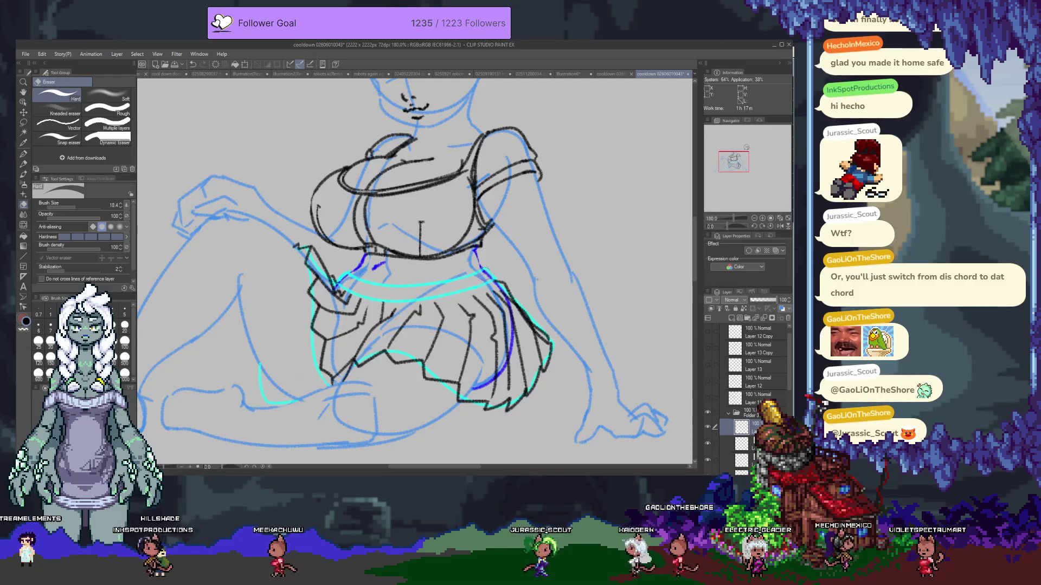
# - Return to the pencil and hide the cyan guide layer with its eye icon
pyautogui.press('p')
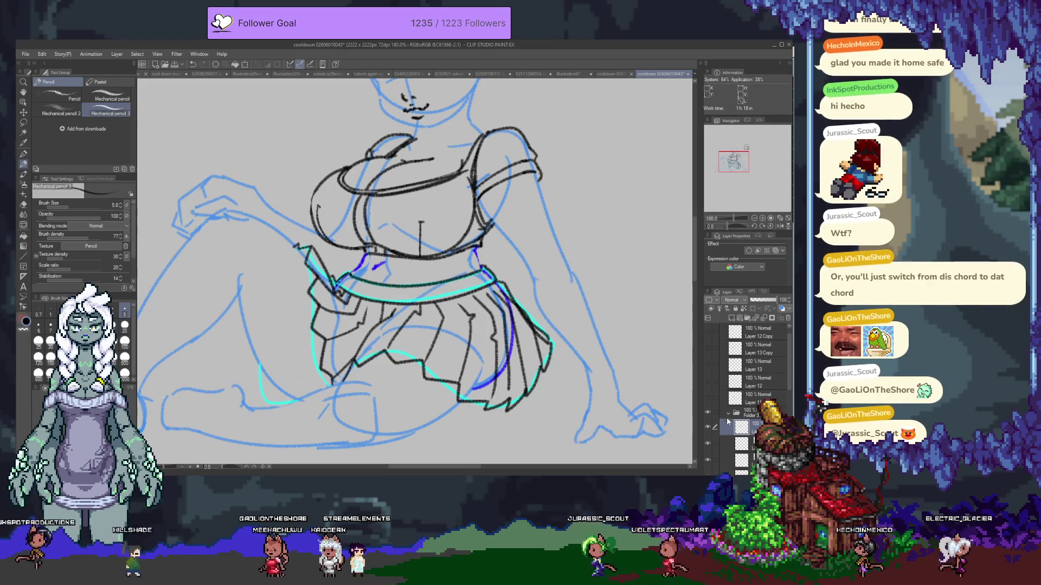
pyautogui.click(706, 443)
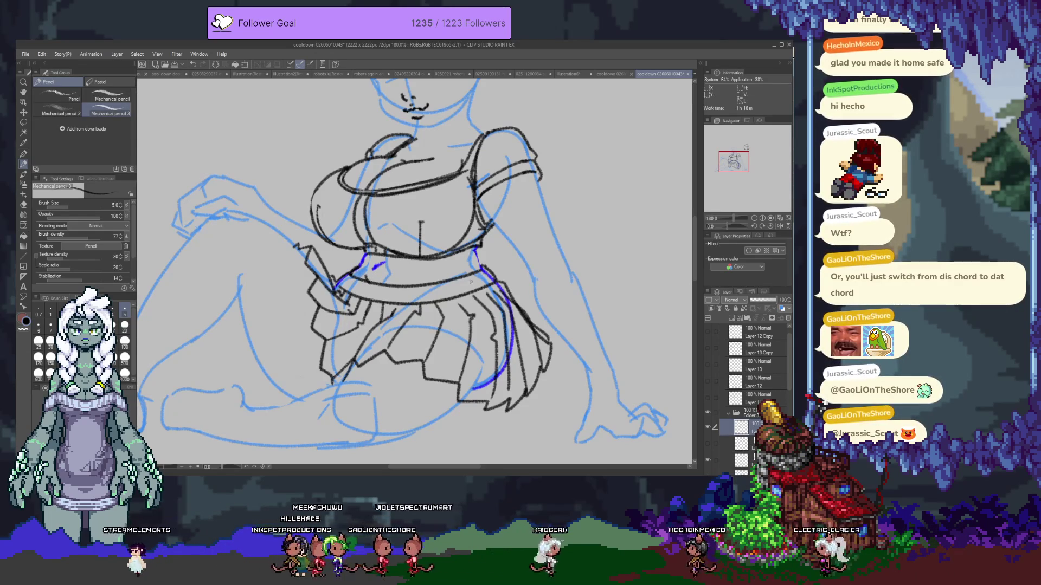
pyautogui.scroll(3, 483, 262)
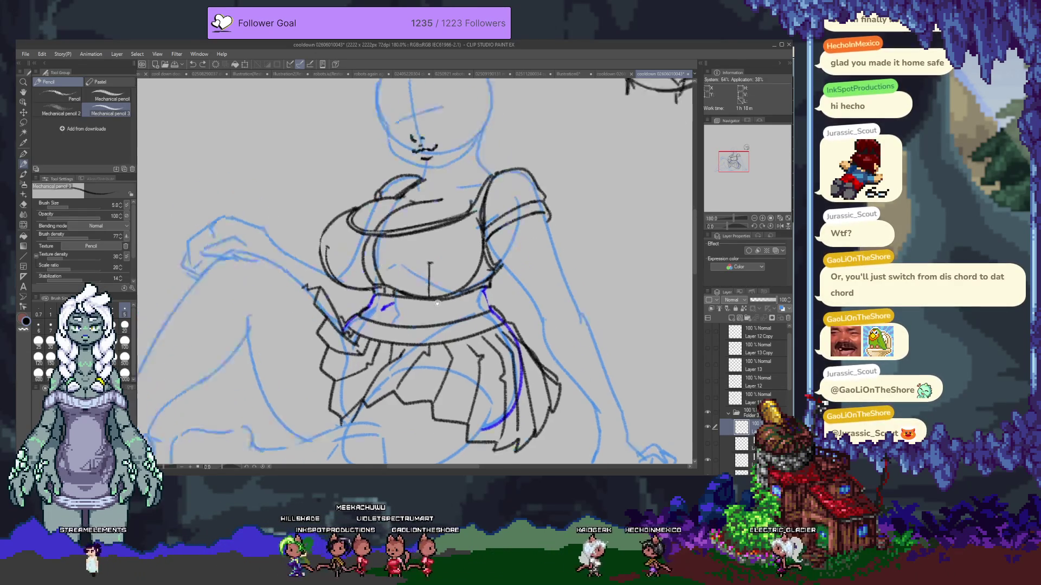
pyautogui.scroll(2, 437, 311)
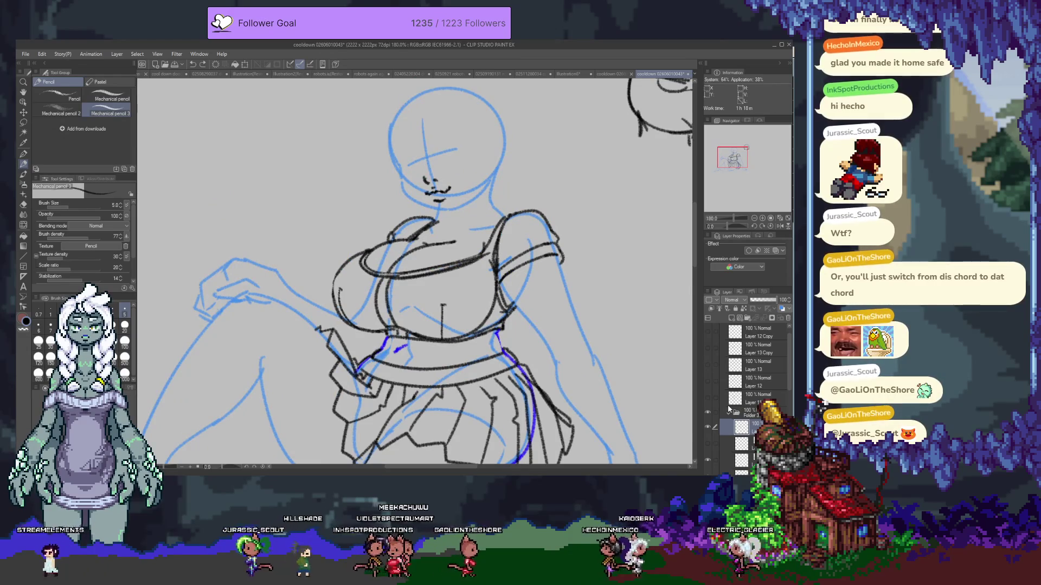
pyautogui.scroll(-2, 757, 386)
pyautogui.scroll(-2, 740, 389)
pyautogui.scroll(-2, 720, 392)
# - Show the hair sketch layer, pan to the legs and select another layer to draw on
pyautogui.click(707, 392)
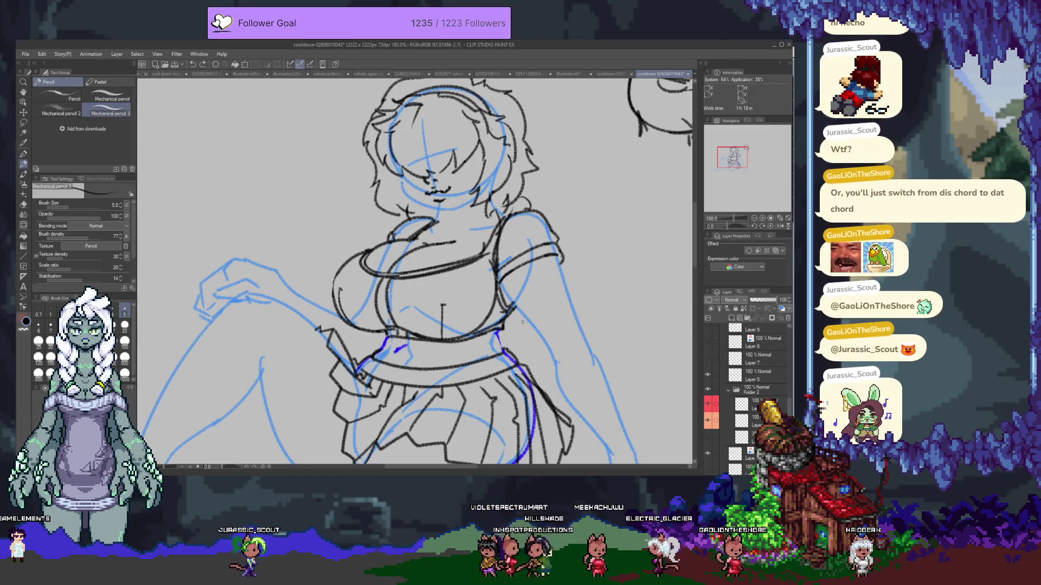
pyautogui.scroll(-2, 742, 413)
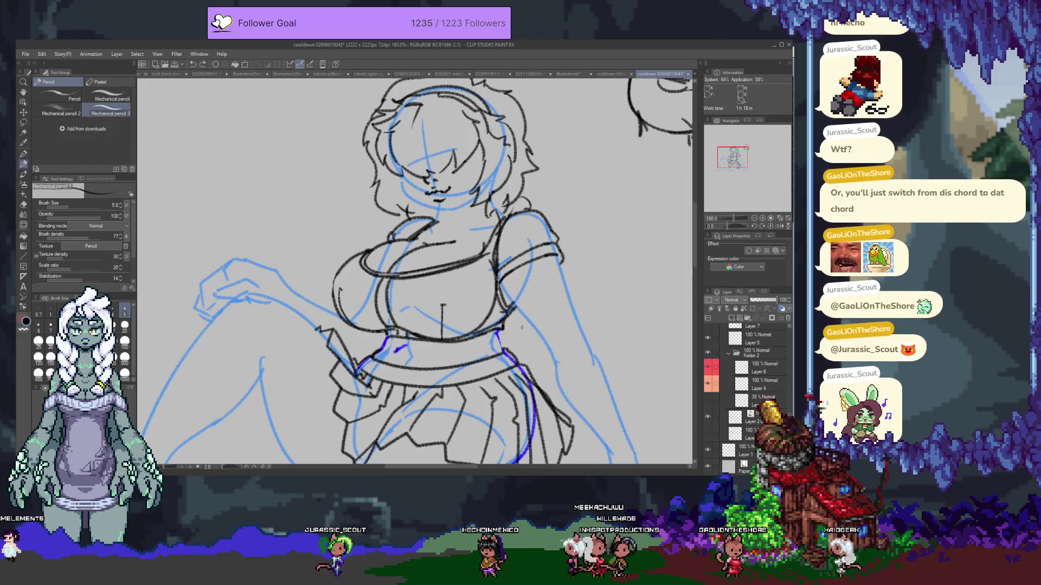
pyautogui.moveTo(521, 327); pyautogui.dragTo(521, 283)
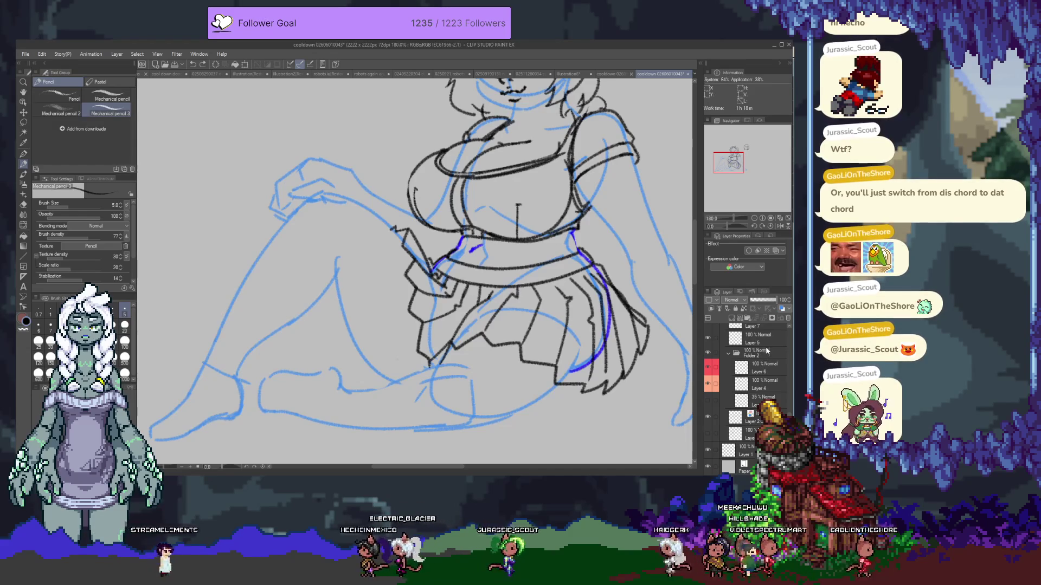
pyautogui.click(714, 335)
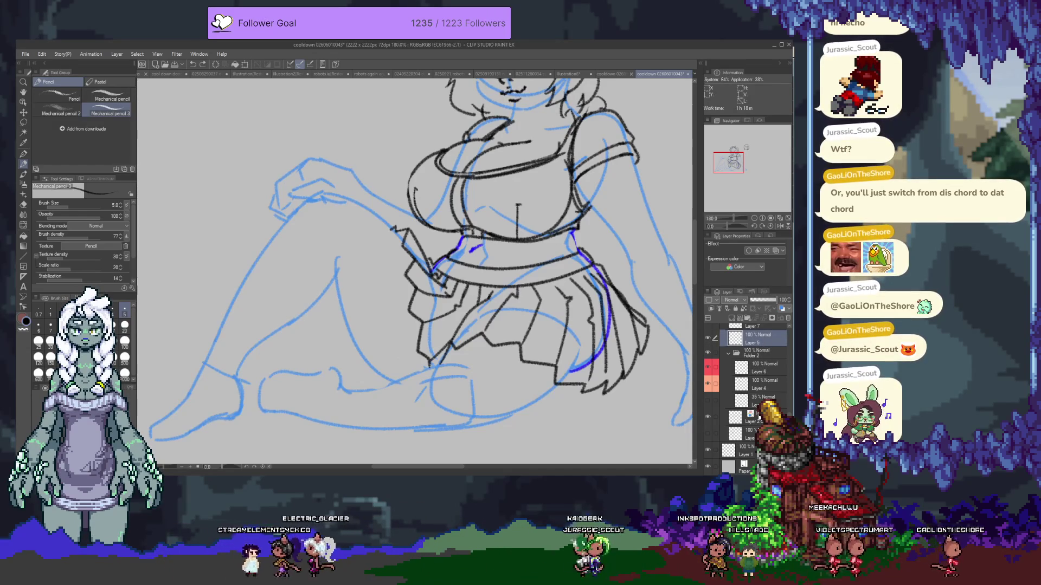
pyautogui.click(713, 315)
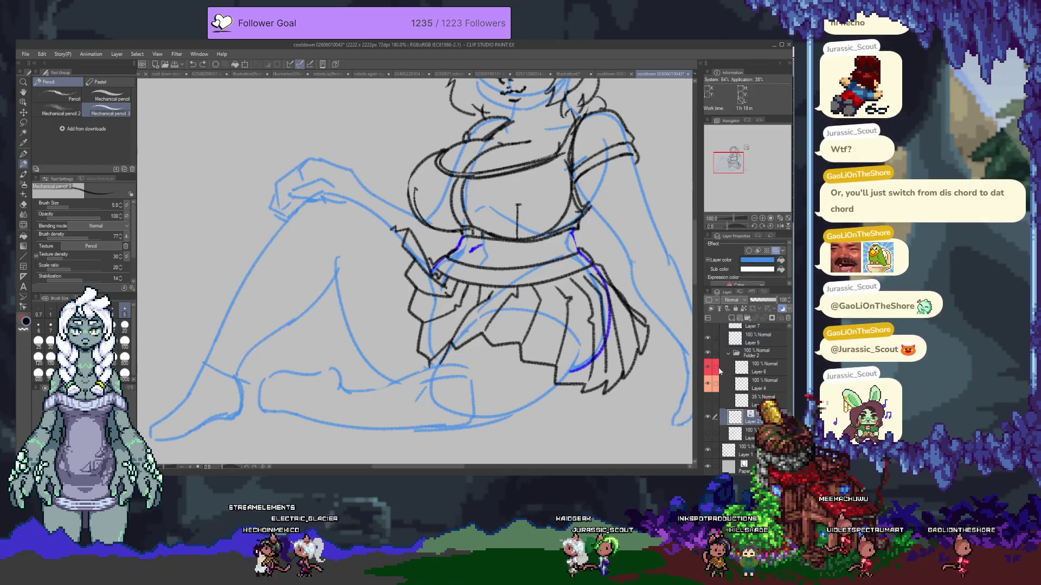
pyautogui.click(713, 315)
pyautogui.scroll(1, 365, 327)
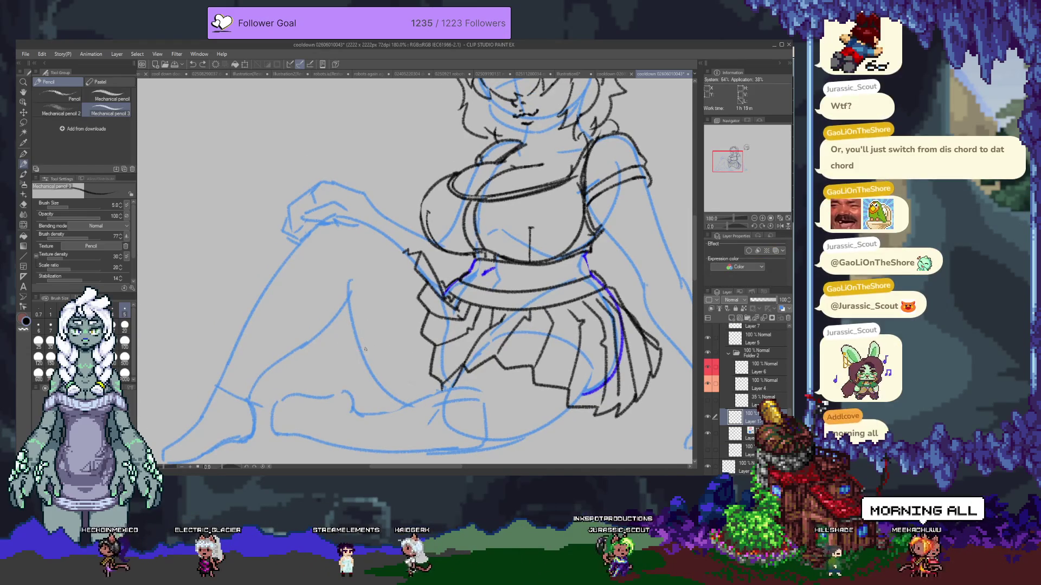
# - Pan to the legs and try lines under the foot, undoing each attempt
pyautogui.moveTo(321, 340); pyautogui.dragTo(385, 255)
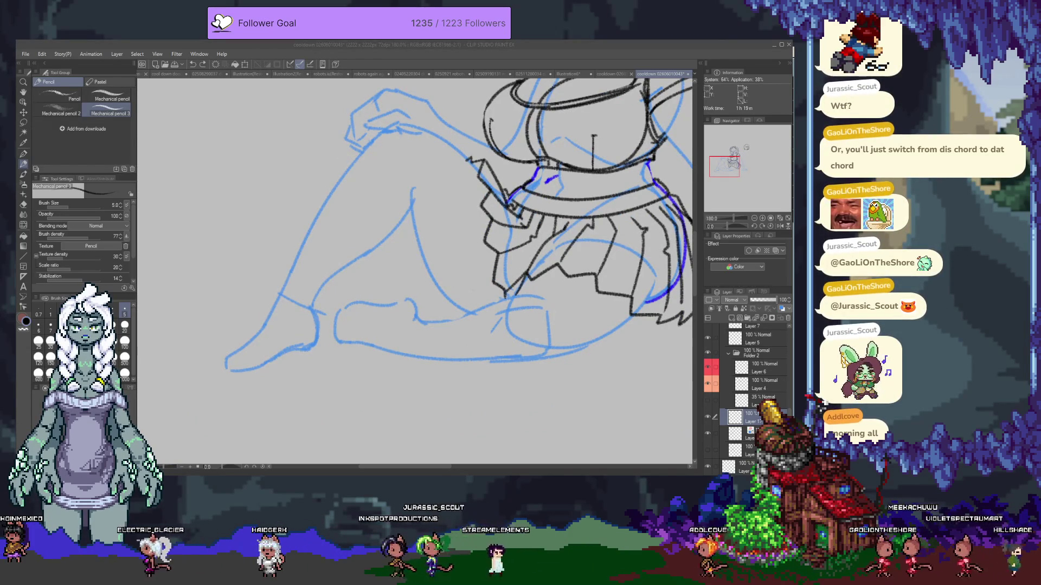
pyautogui.click(257, 331)
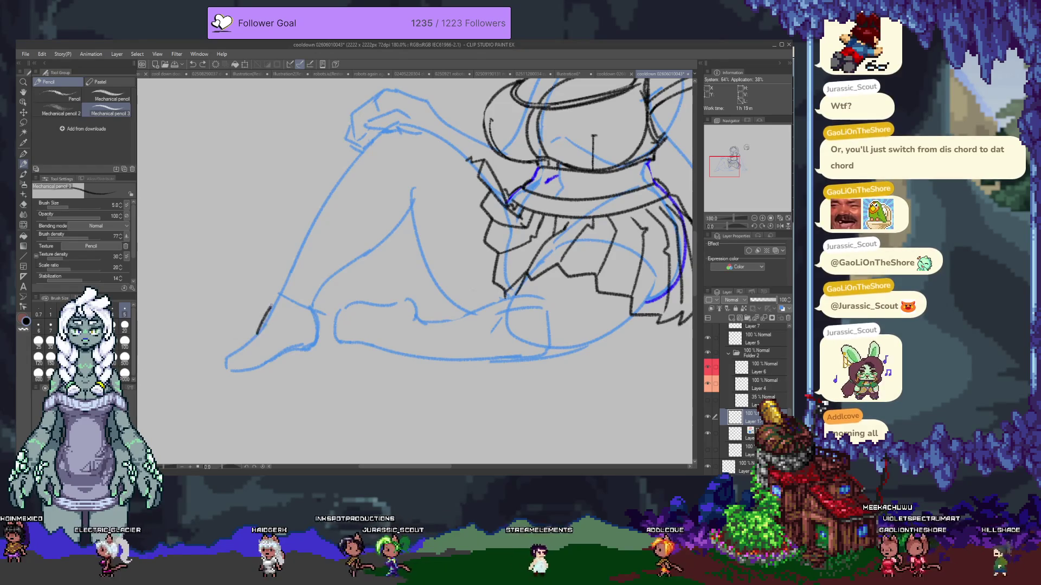
pyautogui.hotkey('ctrl', 'z')
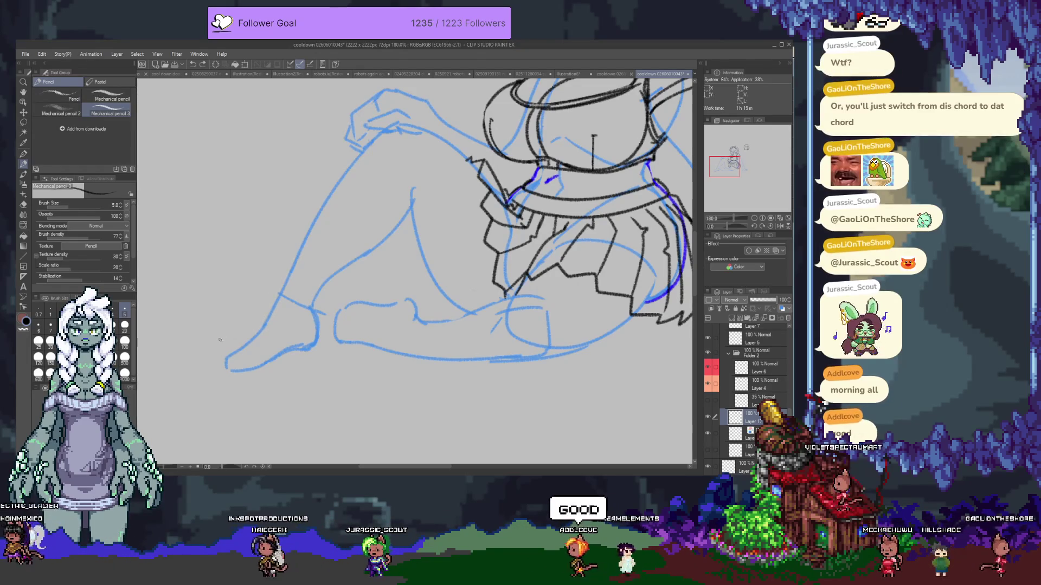
pyautogui.moveTo(217, 389); pyautogui.dragTo(311, 376)
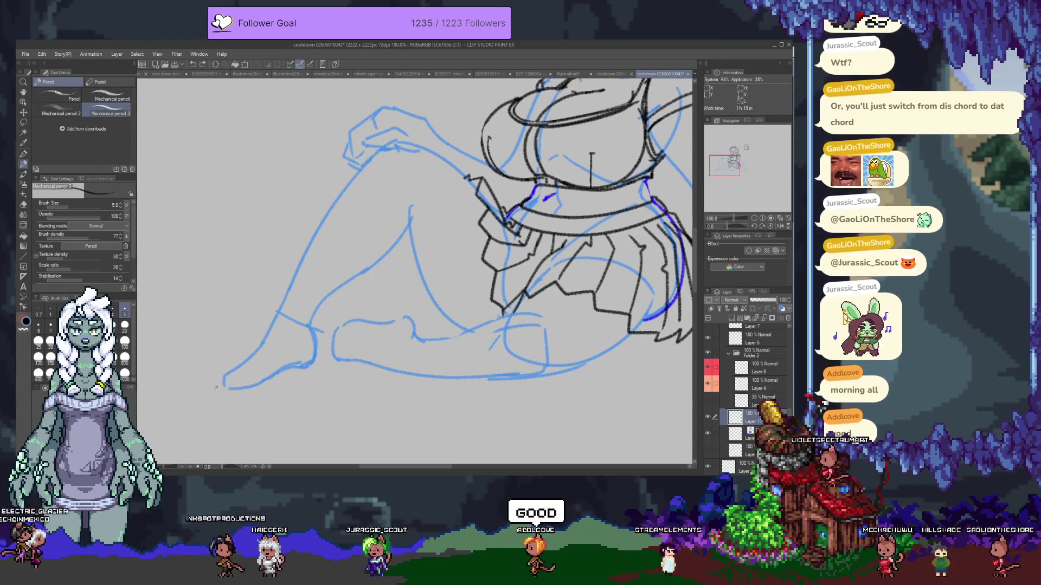
pyautogui.hotkey('ctrl', 'z')
pyautogui.moveTo(219, 387); pyautogui.dragTo(304, 379)
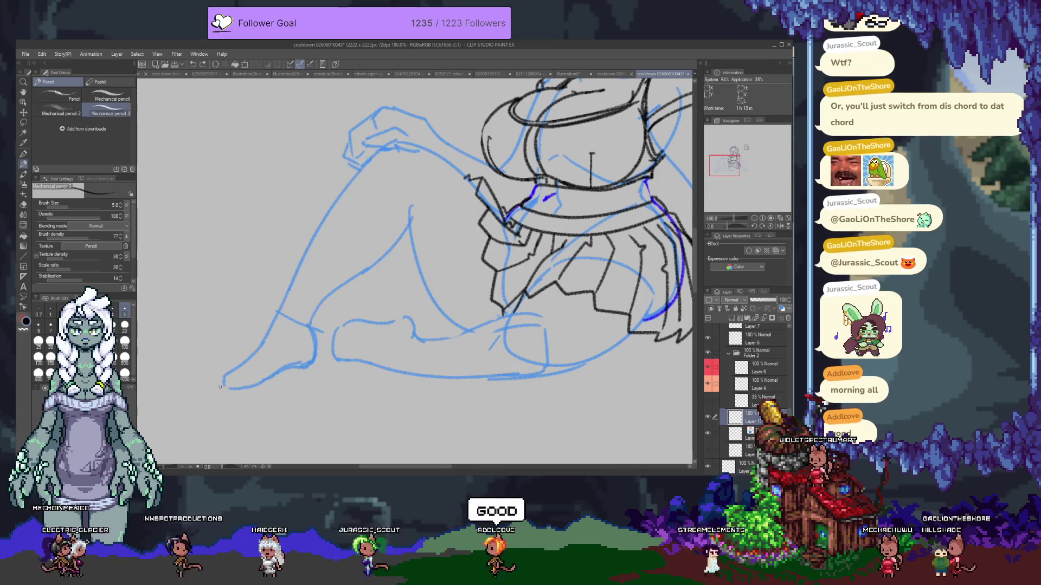
pyautogui.hotkey('ctrl', 'z')
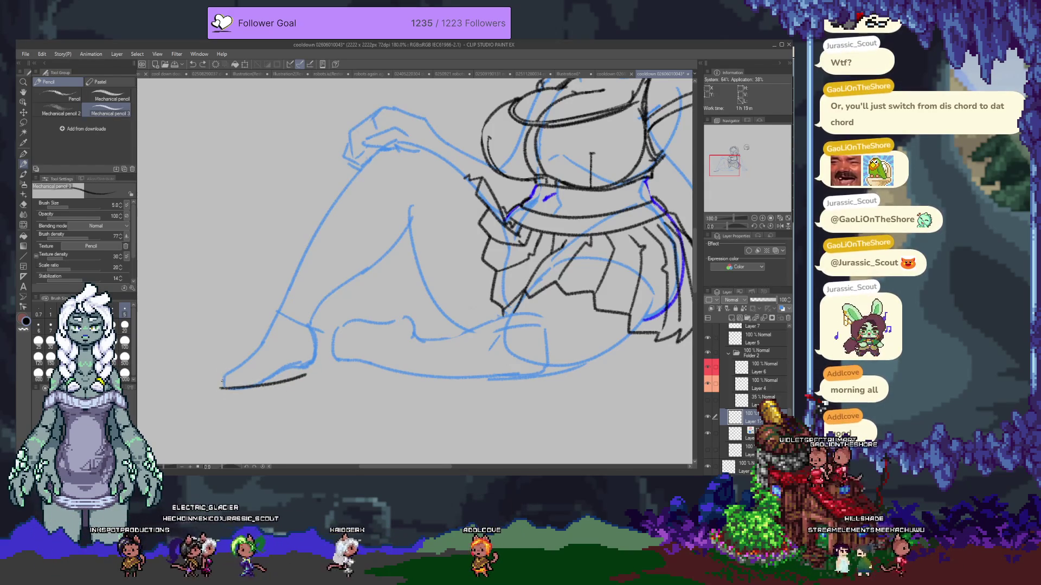
# - Outline the foot's tip and upper edge toward the ankle, redrawing the upper stroke
pyautogui.moveTo(215, 370); pyautogui.dragTo(220, 387)
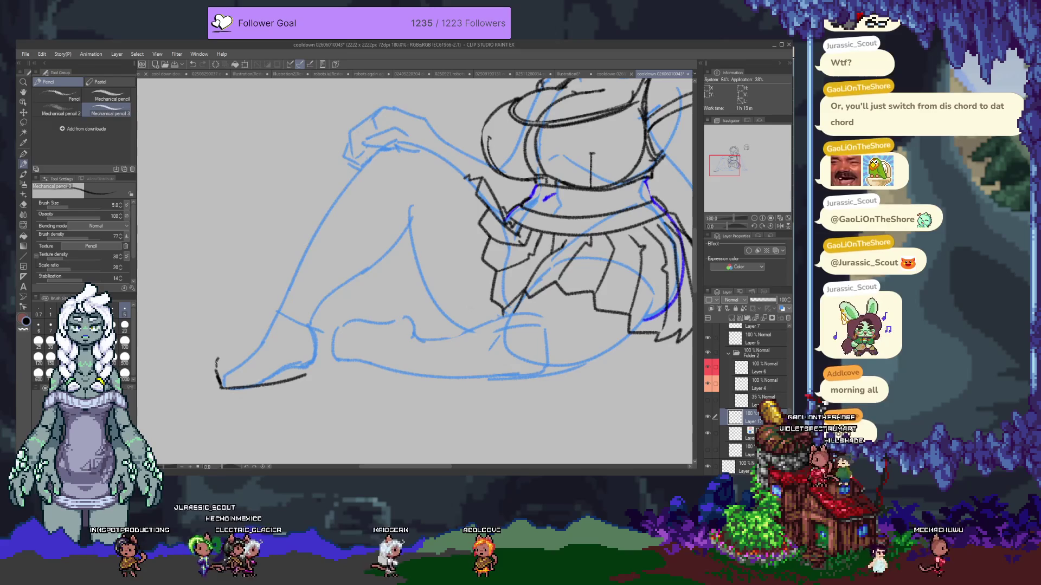
pyautogui.moveTo(232, 348); pyautogui.dragTo(257, 335)
pyautogui.moveTo(306, 375); pyautogui.dragTo(311, 373)
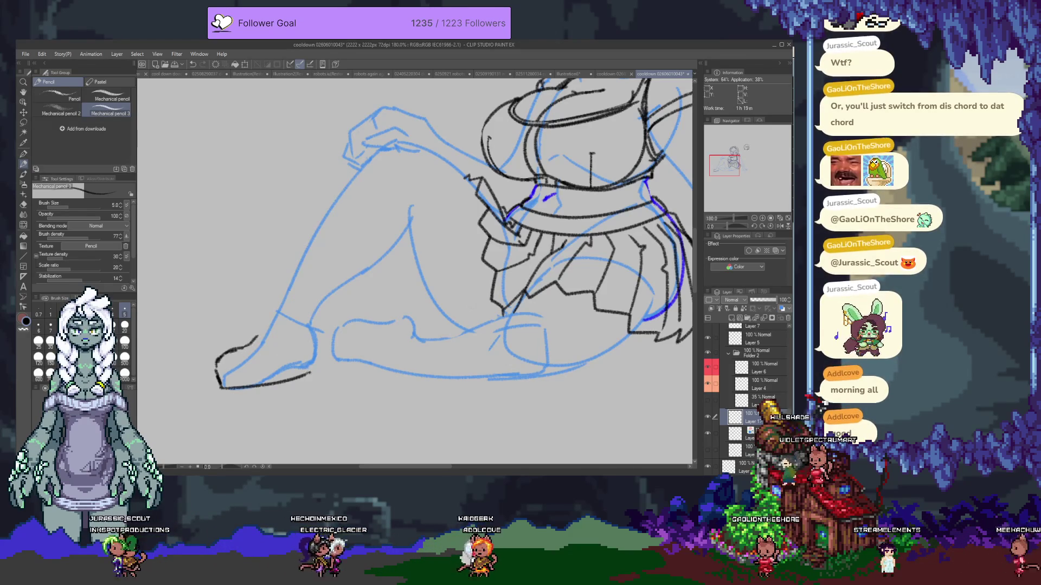
pyautogui.scroll(1, 308, 358)
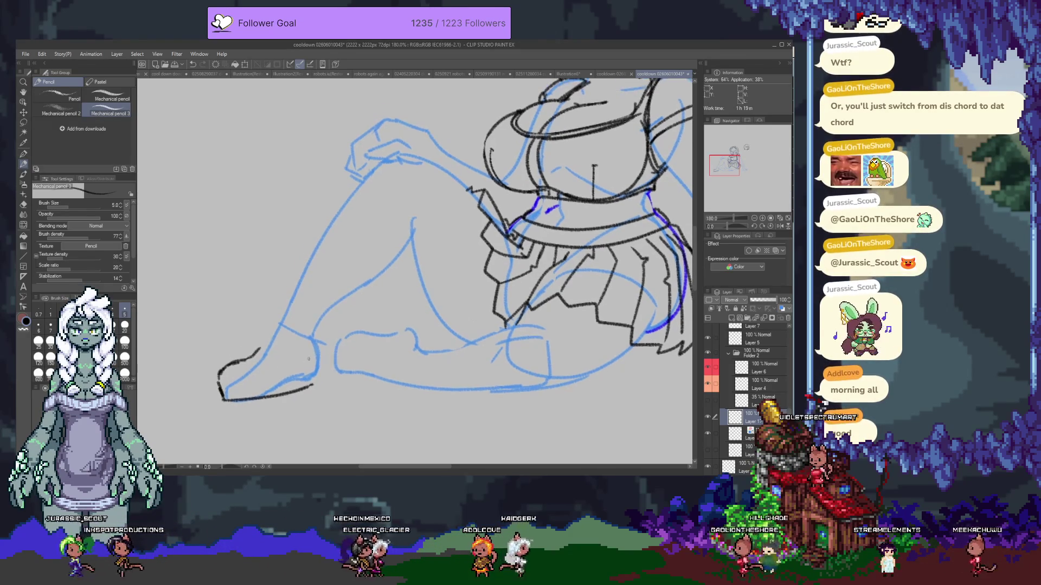
pyautogui.scroll(2, 415, 269)
pyautogui.scroll(-2, 414, 269)
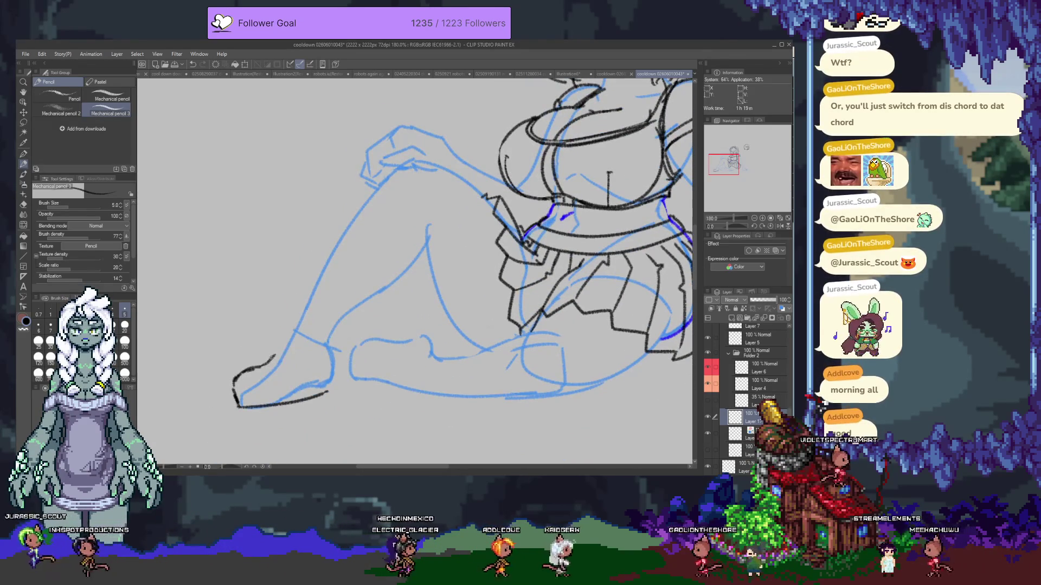
pyautogui.moveTo(245, 370); pyautogui.dragTo(297, 324)
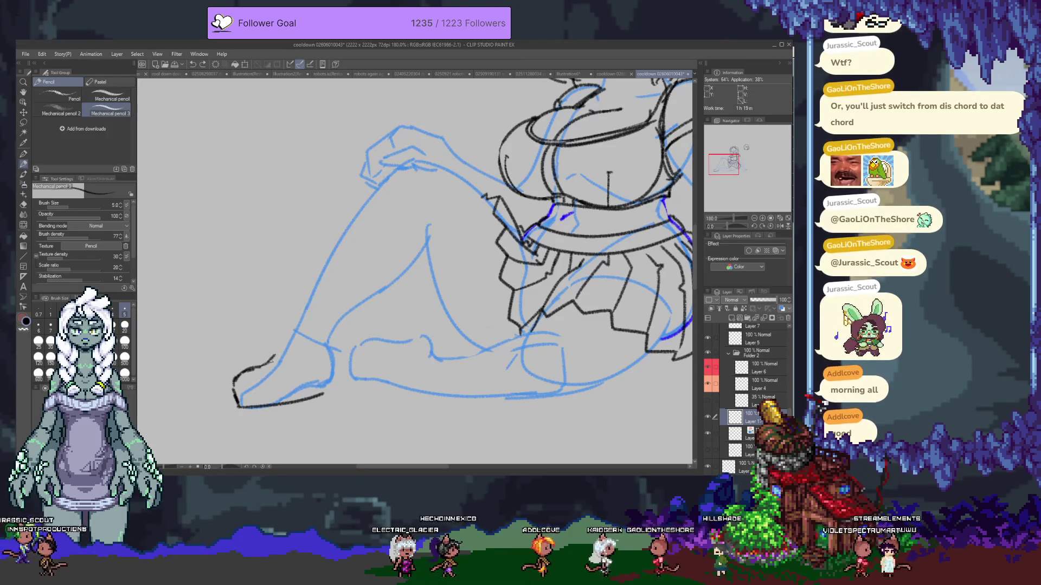
pyautogui.hotkey('ctrl', 'z')
pyautogui.moveTo(244, 370)
pyautogui.mouseDown()
pyautogui.moveTo(290, 329)
pyautogui.moveTo(375, 190)
pyautogui.mouseUp()
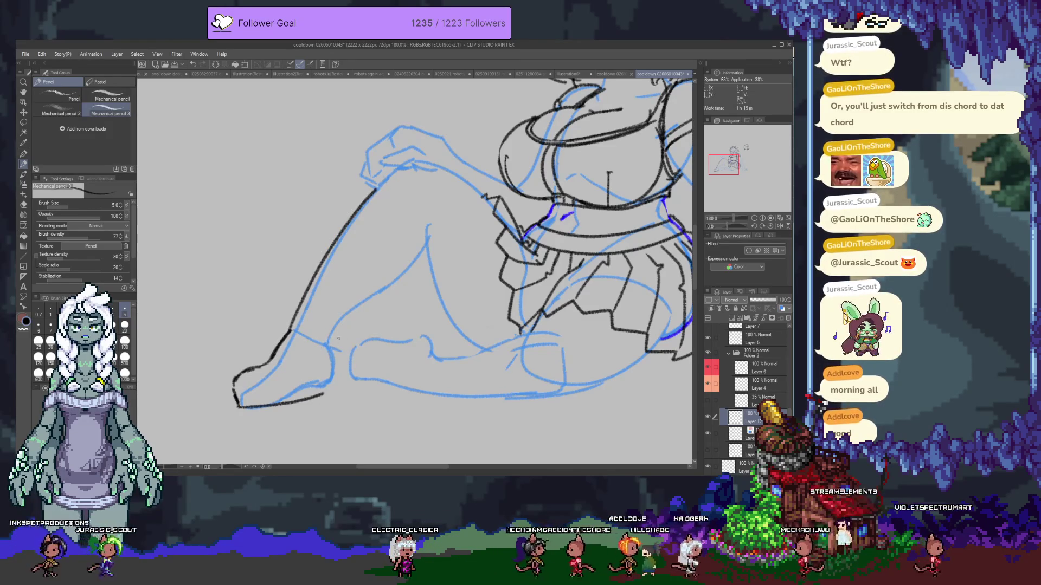
# - Redraw the sole line along the foot's bottom several times until a curved stroke stays
pyautogui.hotkey('ctrl', 'z')
pyautogui.press('e')
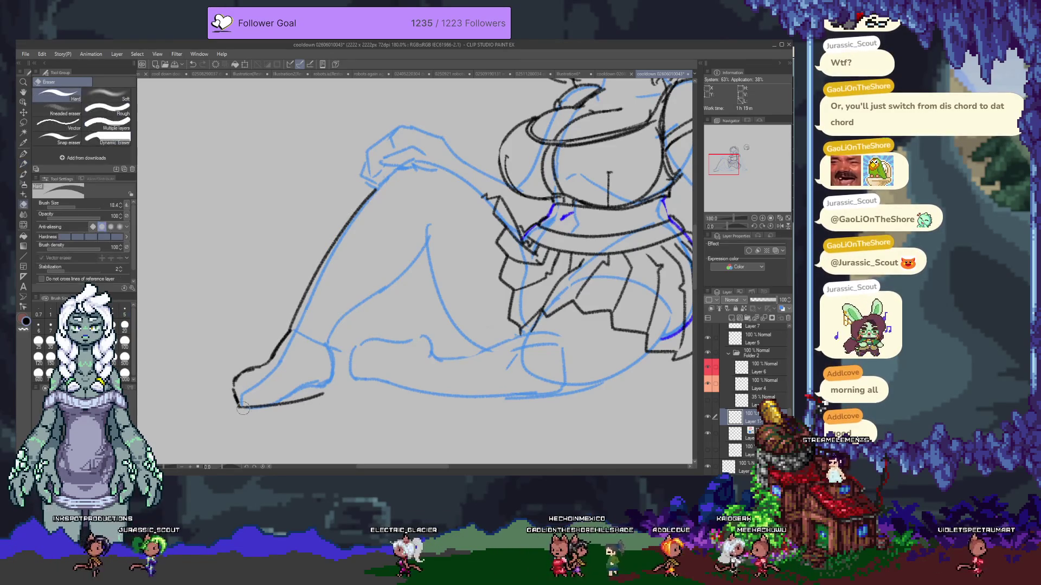
pyautogui.press('p')
pyautogui.moveTo(236, 406); pyautogui.dragTo(339, 392)
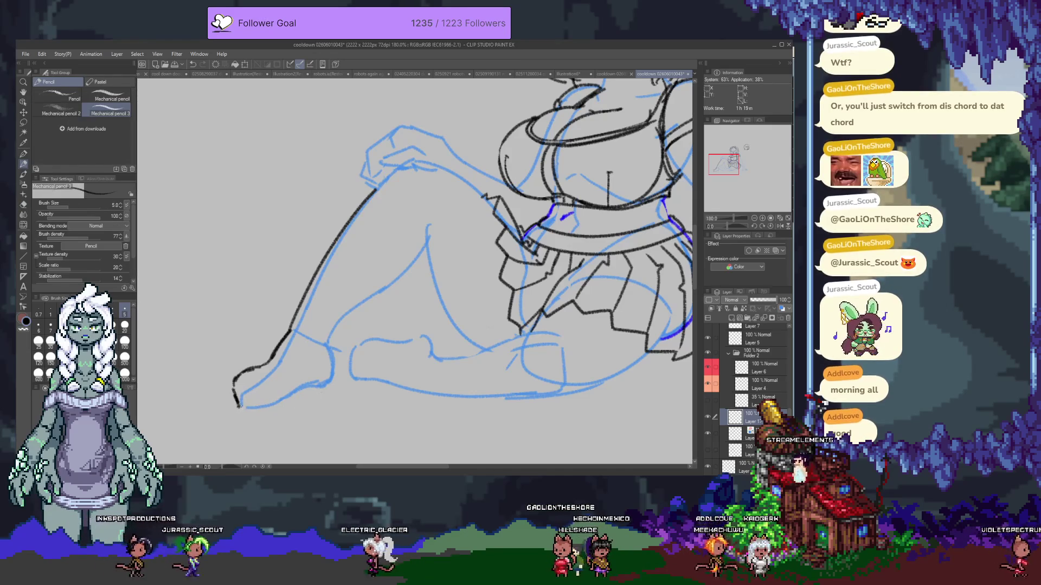
pyautogui.hotkey('ctrl', 'z')
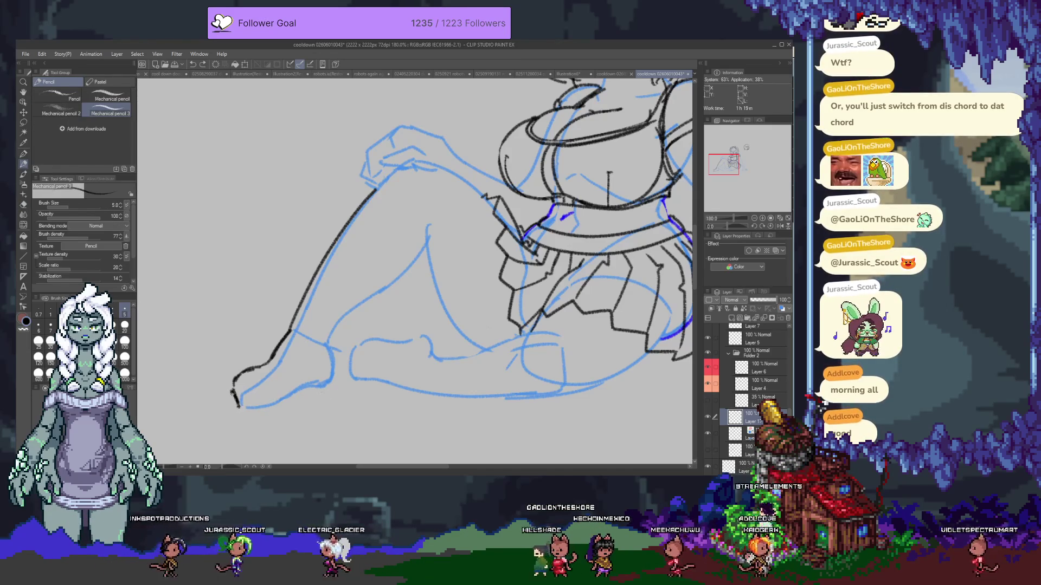
pyautogui.moveTo(238, 407); pyautogui.dragTo(322, 398)
pyautogui.hotkey('ctrl', 'z')
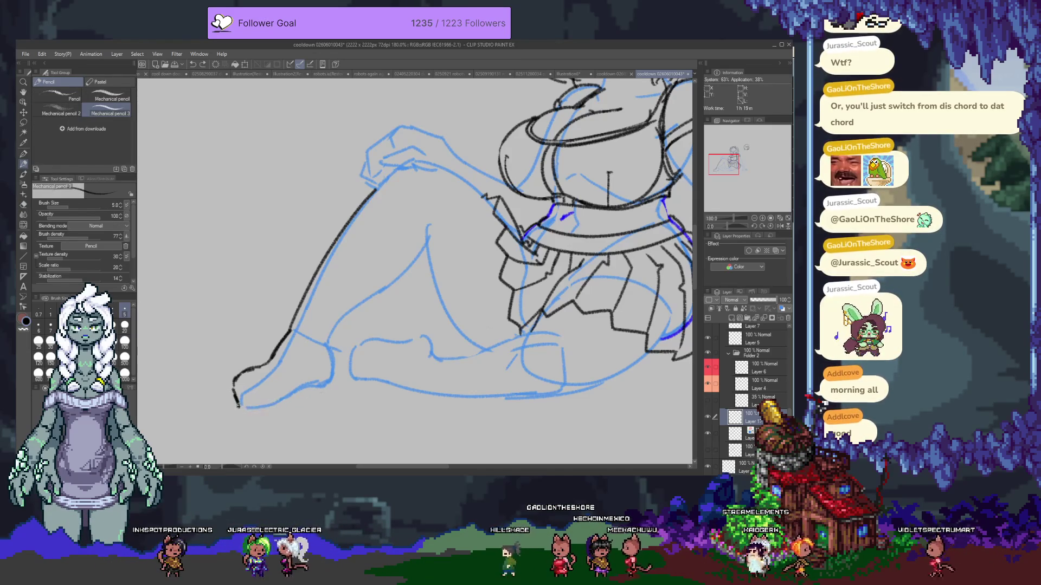
pyautogui.press('shift')
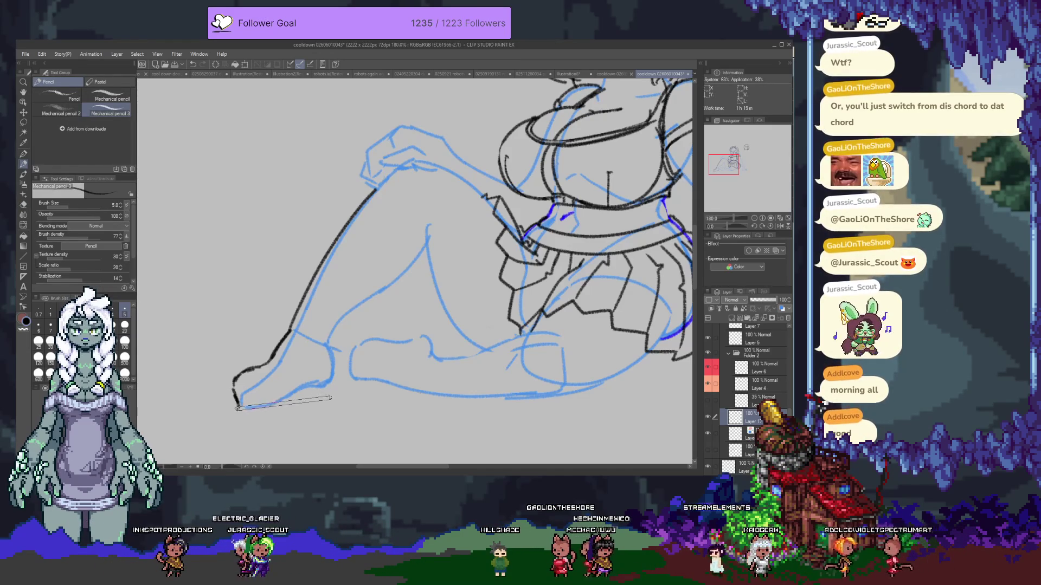
pyautogui.moveTo(238, 407); pyautogui.dragTo(310, 402)
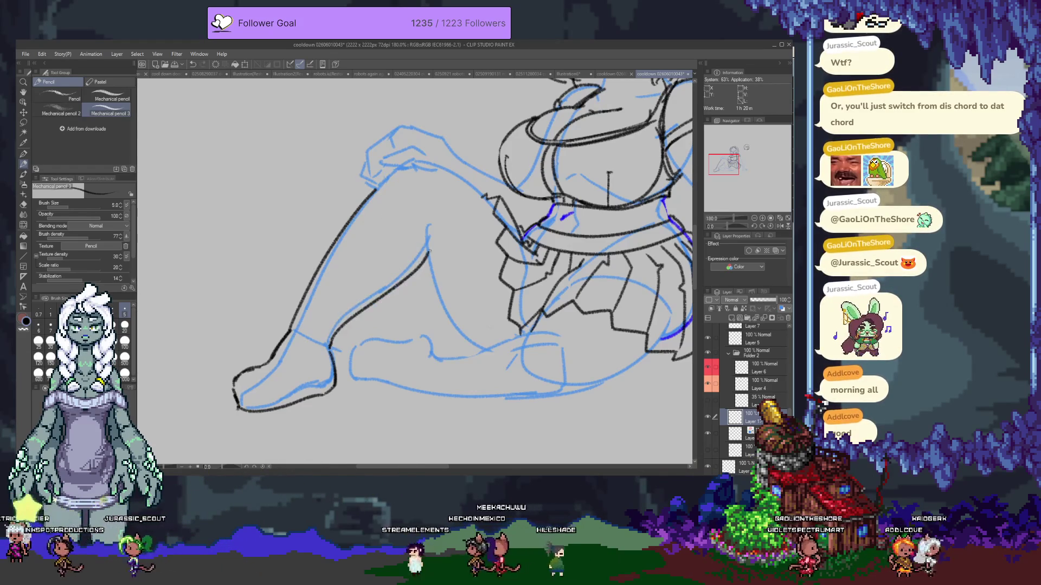
# - Trace the inner-leg and outer thigh lines in black and add a line along the foot
pyautogui.moveTo(427, 247); pyautogui.dragTo(333, 345)
pyautogui.moveTo(374, 187); pyautogui.dragTo(412, 160)
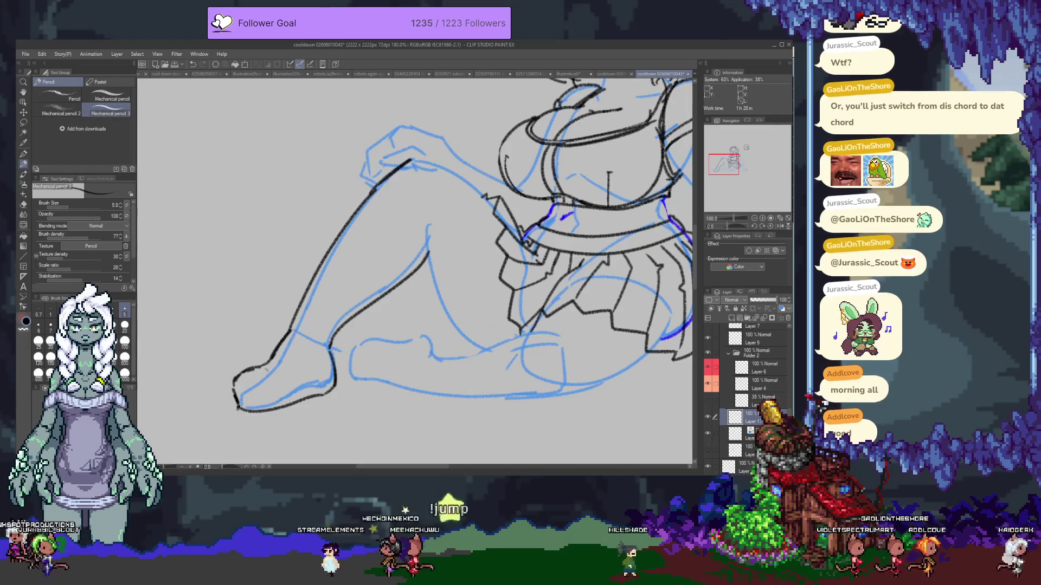
pyautogui.press('e')
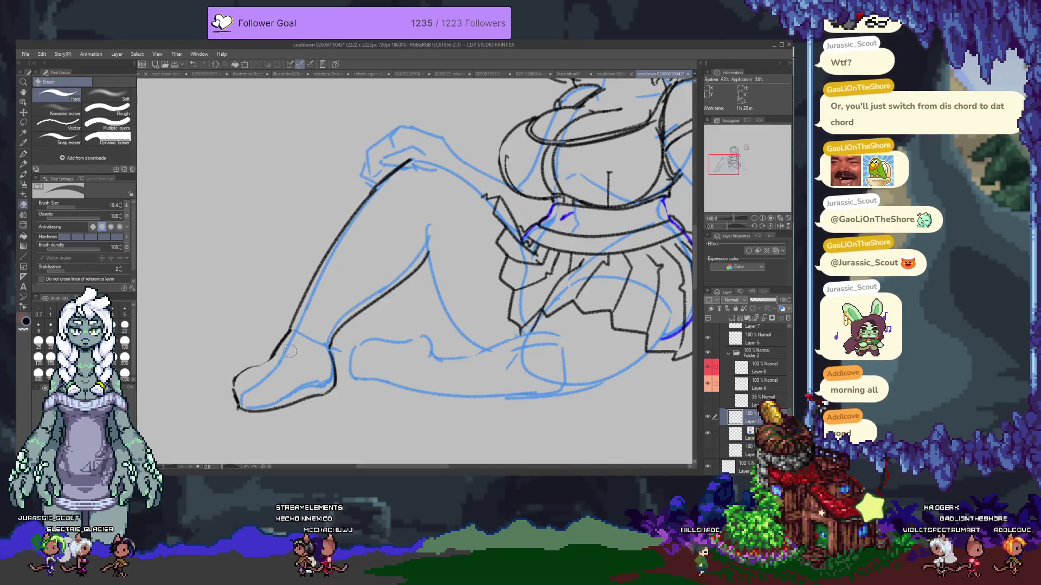
pyautogui.press('p')
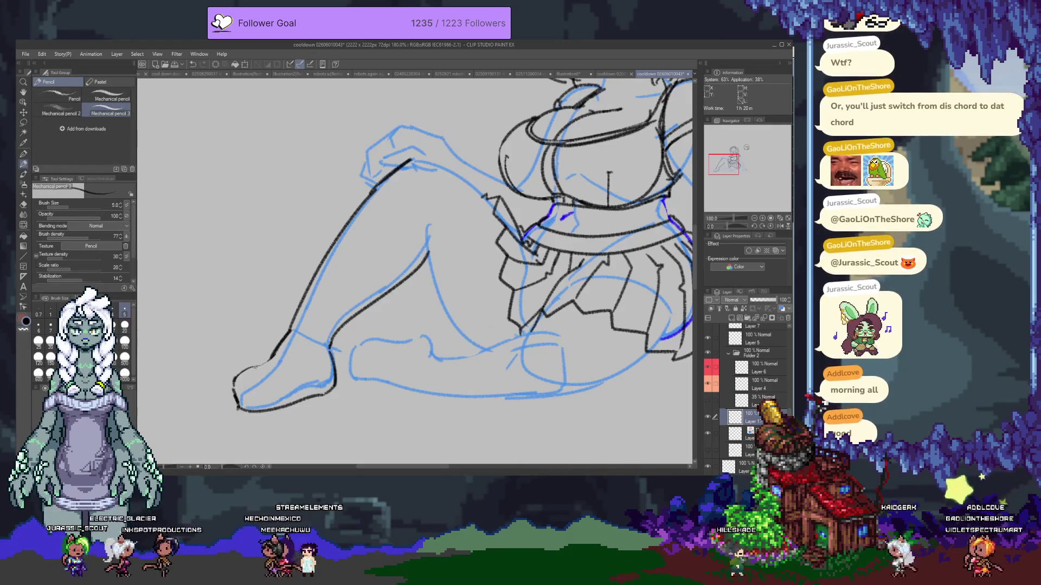
pyautogui.moveTo(237, 390); pyautogui.dragTo(320, 373)
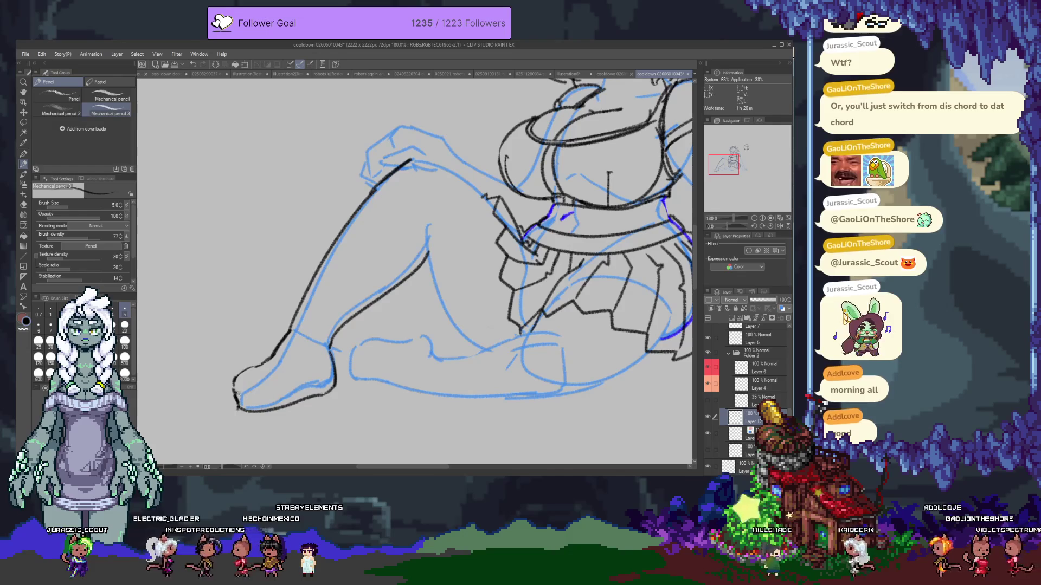
# - Redraw the sole line and add a curve inside the foot from heel toward toes
pyautogui.moveTo(241, 390)
pyautogui.mouseDown()
pyautogui.moveTo(298, 378)
pyautogui.moveTo(307, 387)
pyautogui.mouseUp()
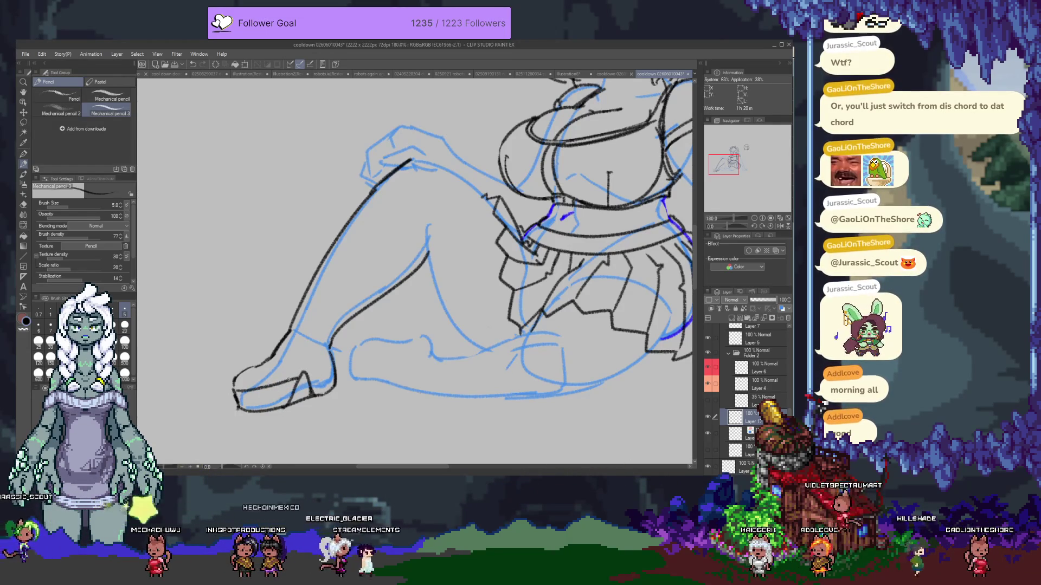
pyautogui.hotkey('ctrl', 'z')
pyautogui.moveTo(237, 406); pyautogui.dragTo(334, 389)
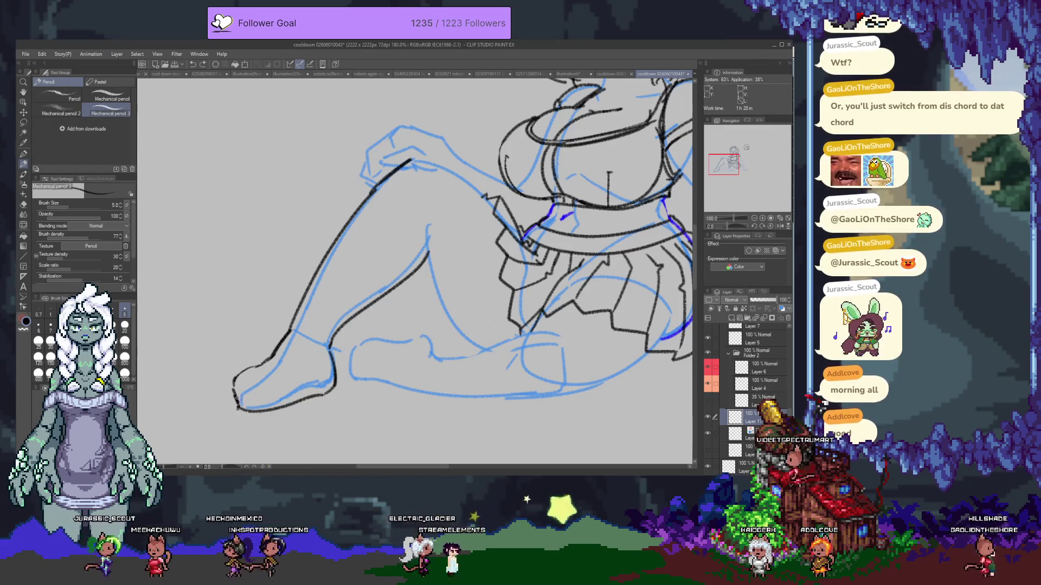
pyautogui.moveTo(240, 397); pyautogui.dragTo(308, 376)
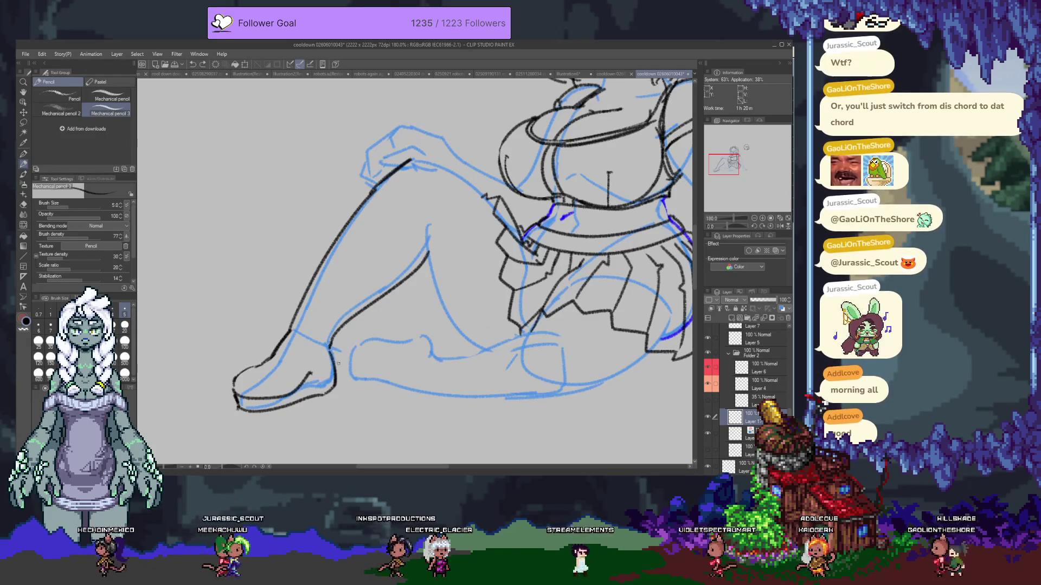
# - Ink the sole from toe to heel after an eraser pass, then shift the view
pyautogui.press('e')
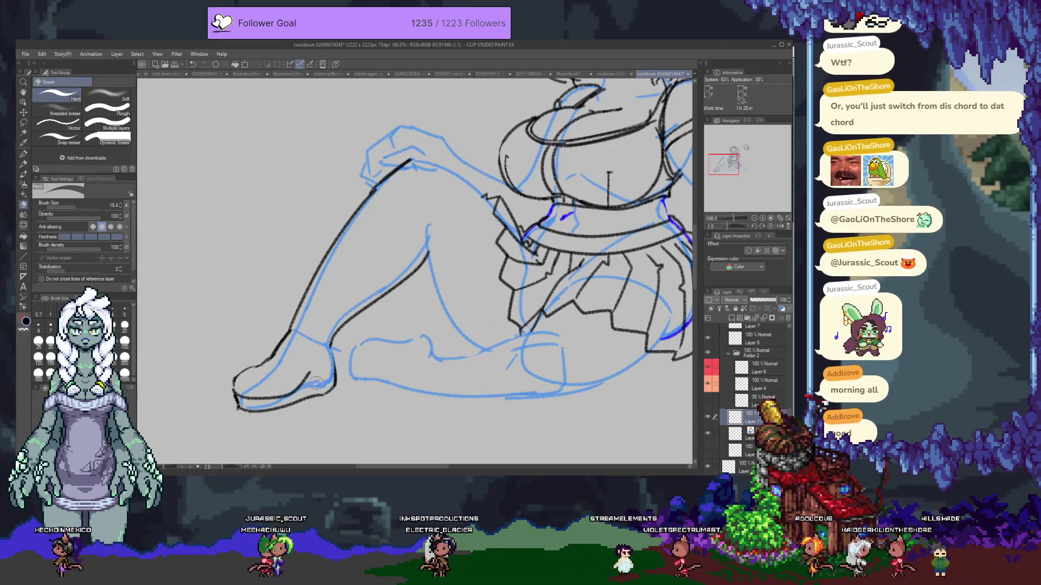
pyautogui.press('p')
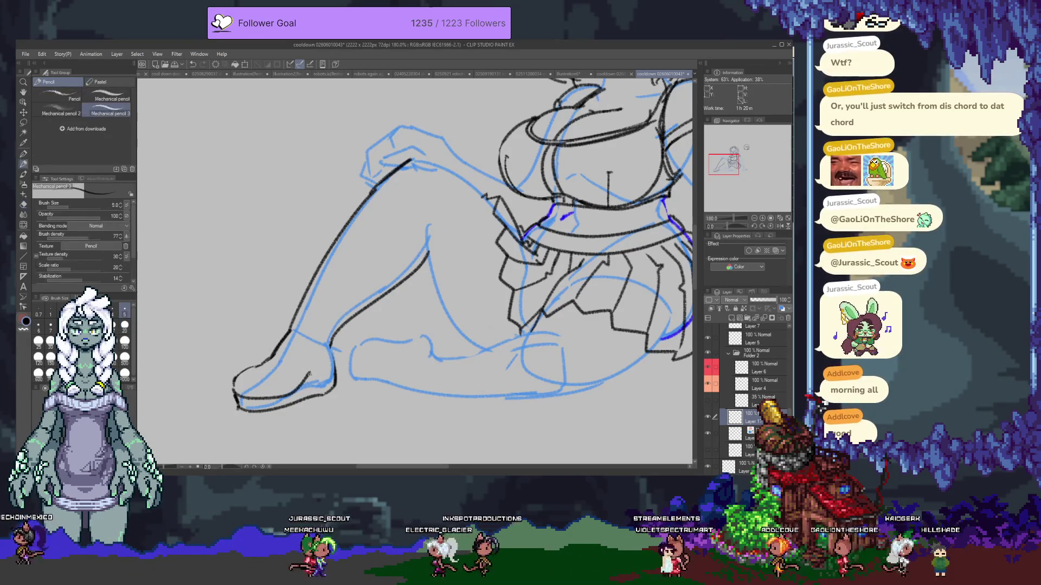
pyautogui.moveTo(309, 374); pyautogui.dragTo(242, 400)
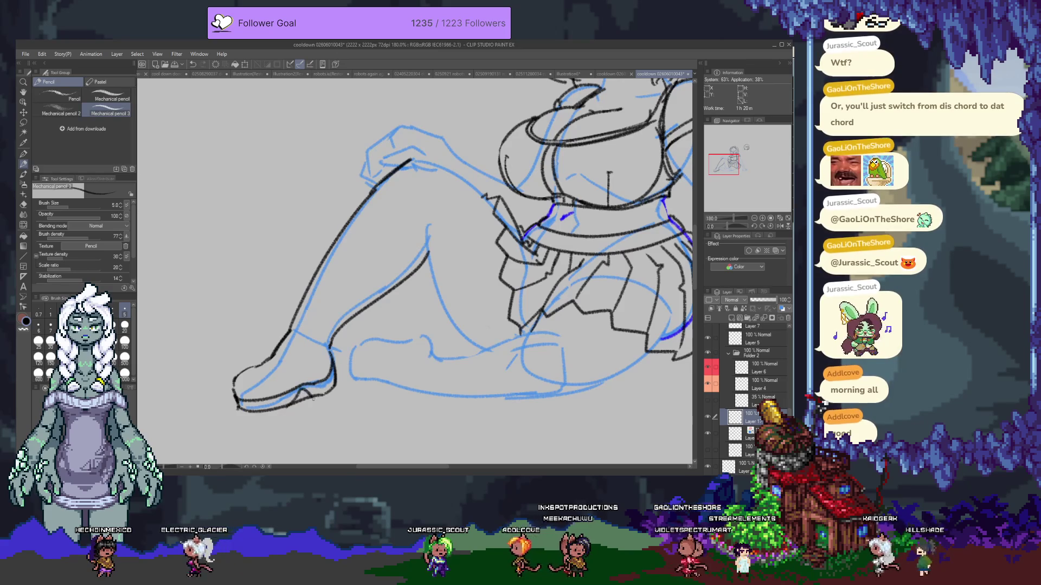
pyautogui.moveTo(360, 375)
pyautogui.mouseDown()
pyautogui.moveTo(295, 386)
pyautogui.moveTo(330, 398)
pyautogui.mouseUp()
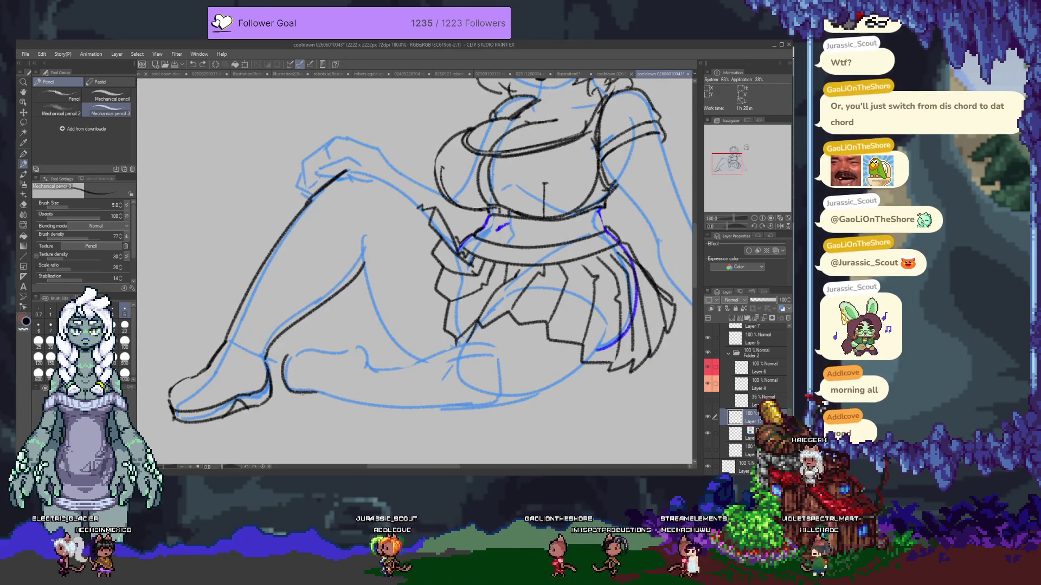
# - Undo the overlong heel strokes and redraw a short clean heel line
pyautogui.hotkey('ctrl', 'z')
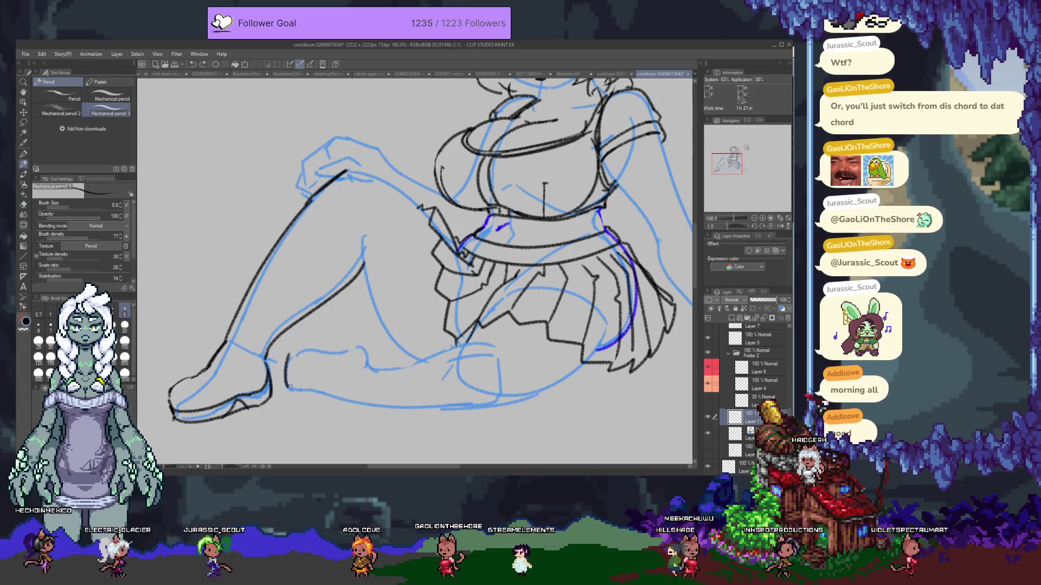
pyautogui.moveTo(313, 390); pyautogui.dragTo(332, 391)
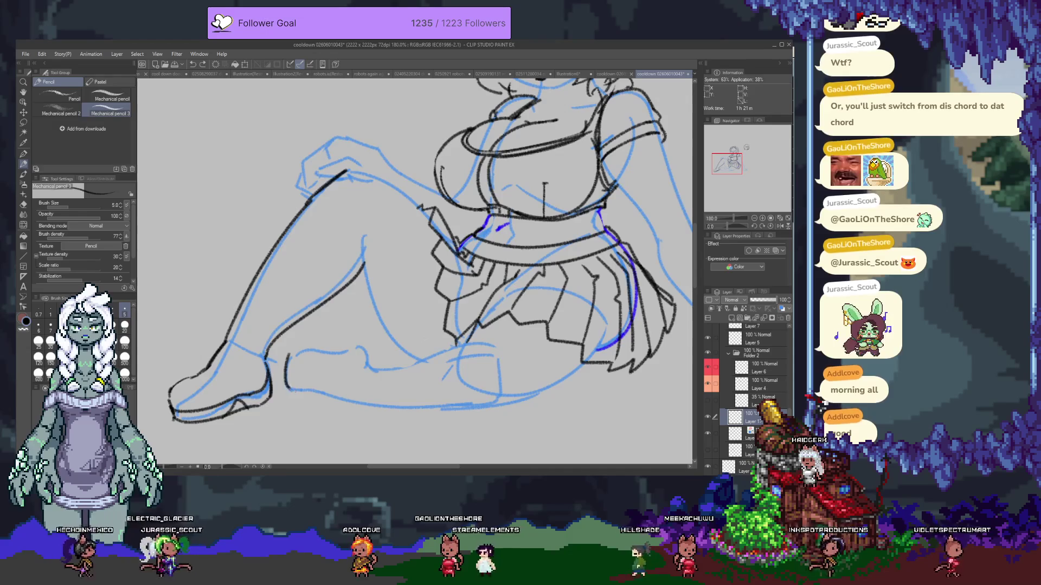
pyautogui.hotkey('ctrl', 'z')
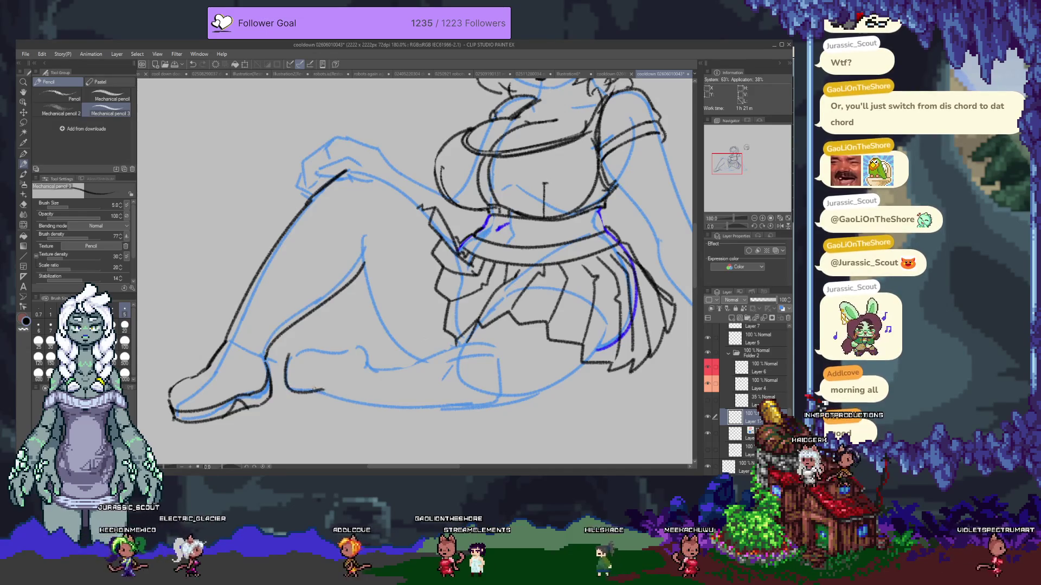
pyautogui.hotkey('ctrl', 'z')
pyautogui.moveTo(289, 389); pyautogui.dragTo(321, 394)
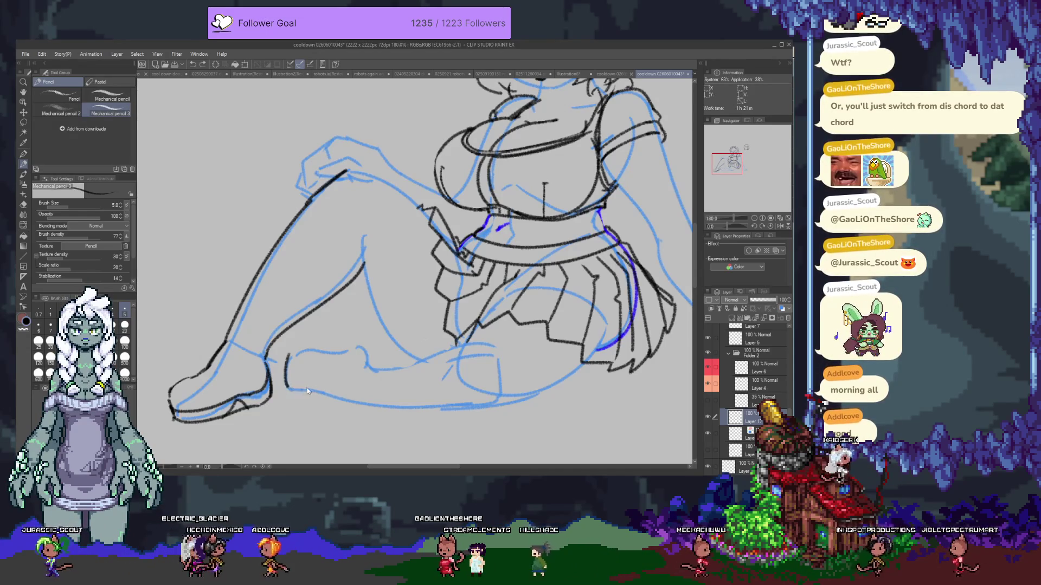
pyautogui.moveTo(287, 389); pyautogui.dragTo(321, 391)
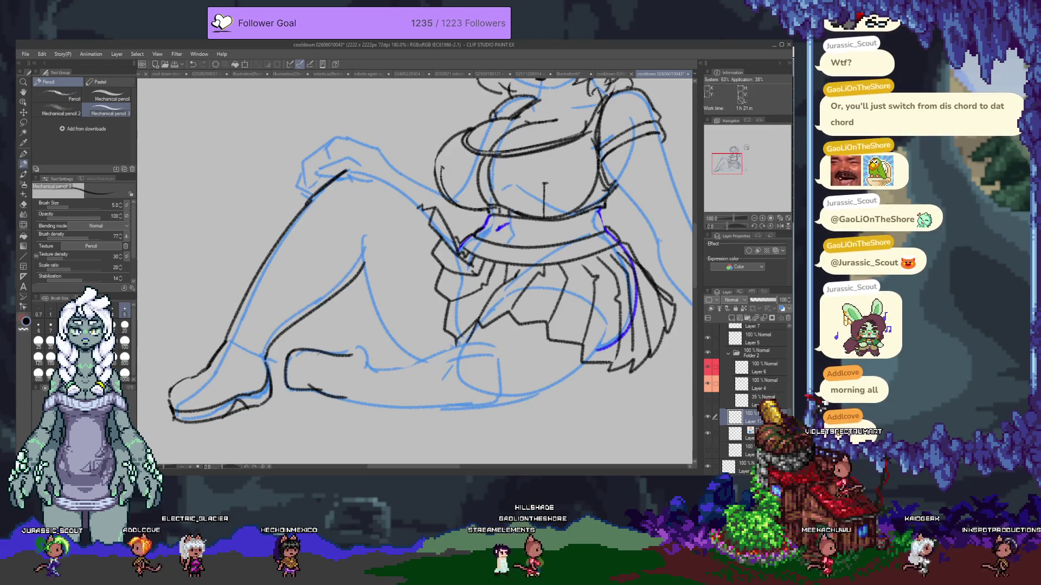
# - Lengthen the top ankle and knee lines to the right, then pan to the legs
pyautogui.moveTo(326, 348); pyautogui.dragTo(350, 348)
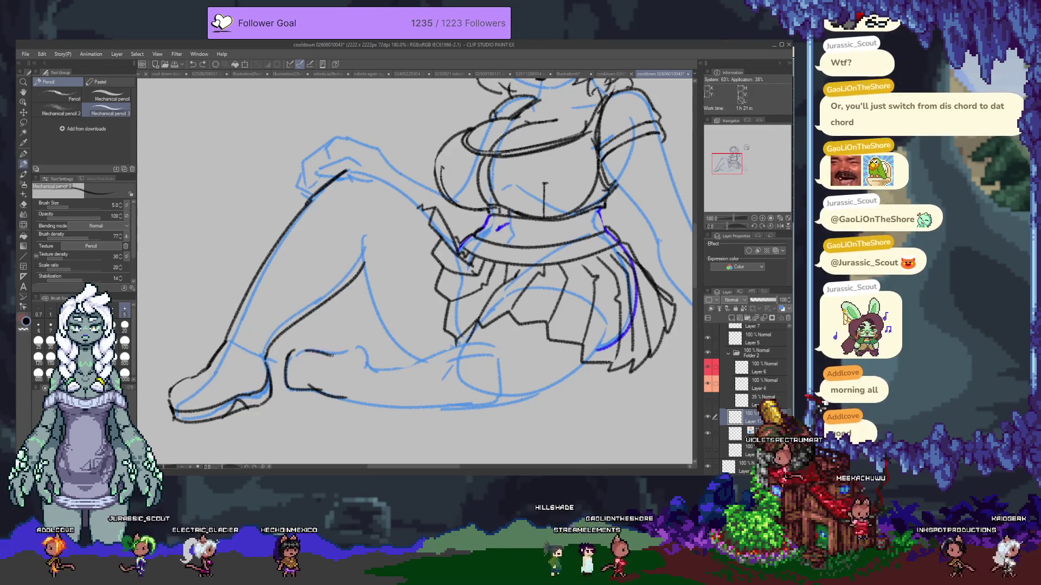
pyautogui.press('e')
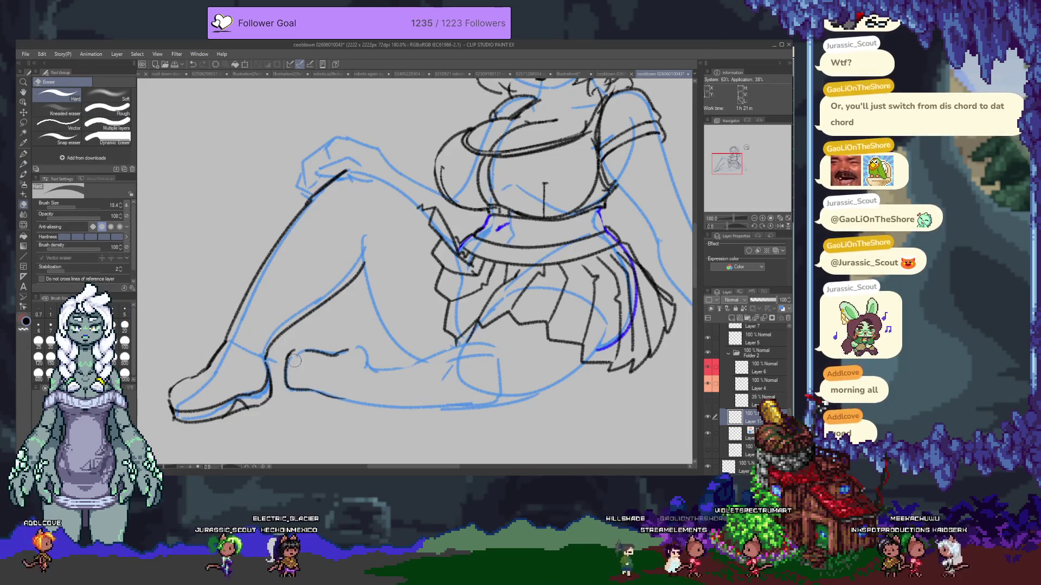
pyautogui.press('p')
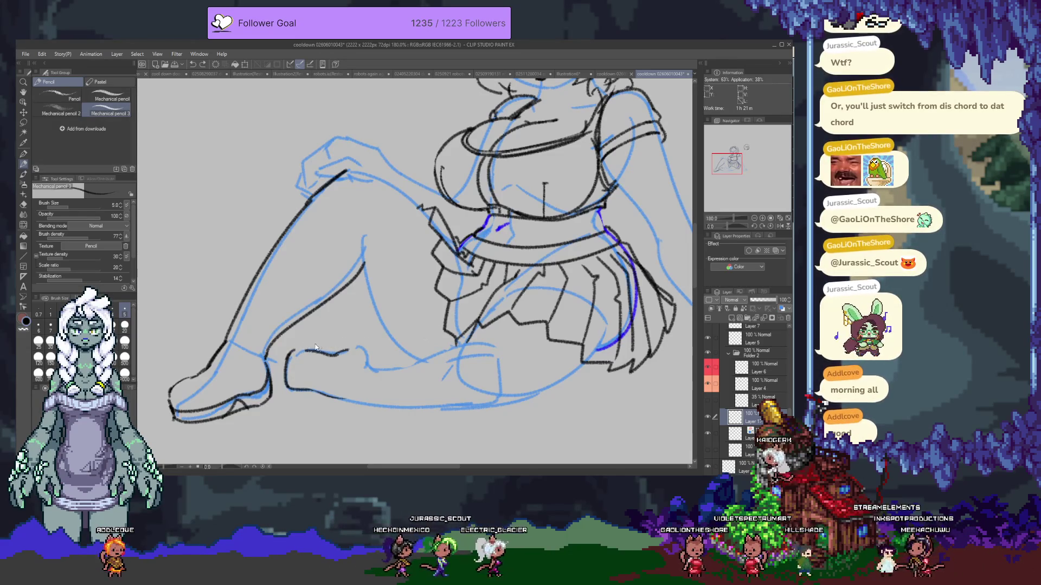
pyautogui.press('e')
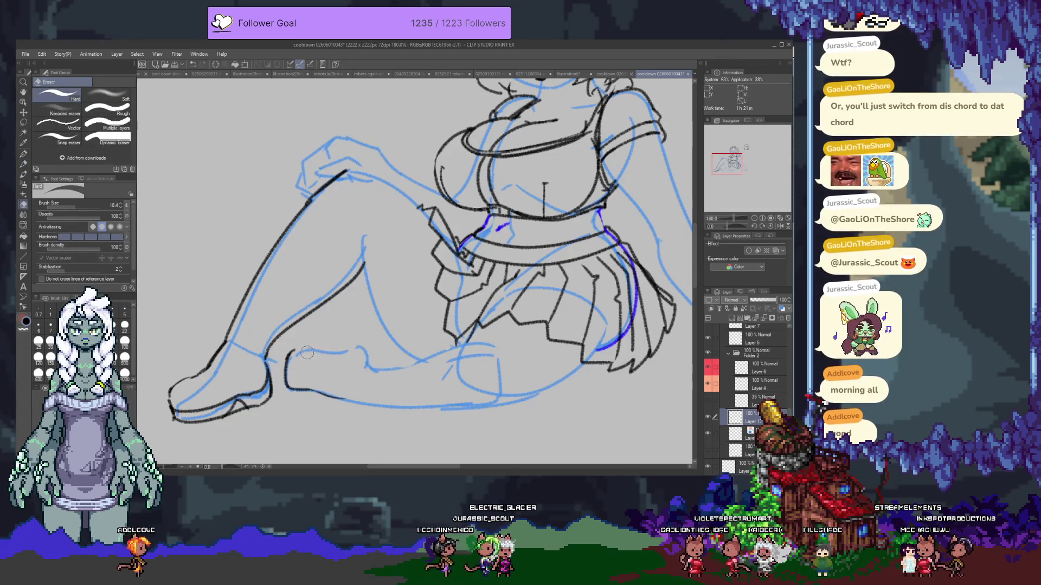
pyautogui.press('p')
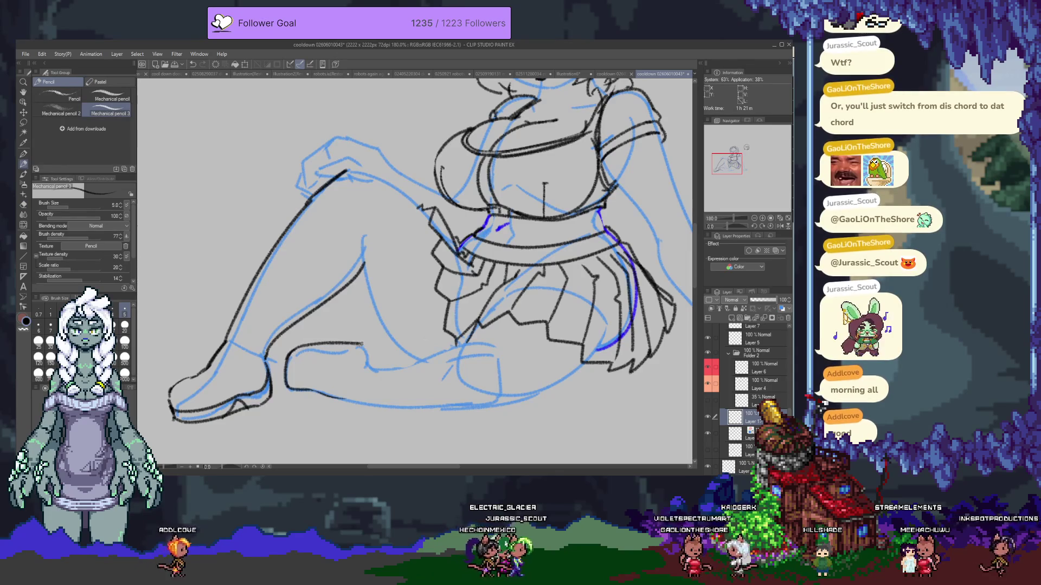
pyautogui.moveTo(297, 351); pyautogui.dragTo(329, 340)
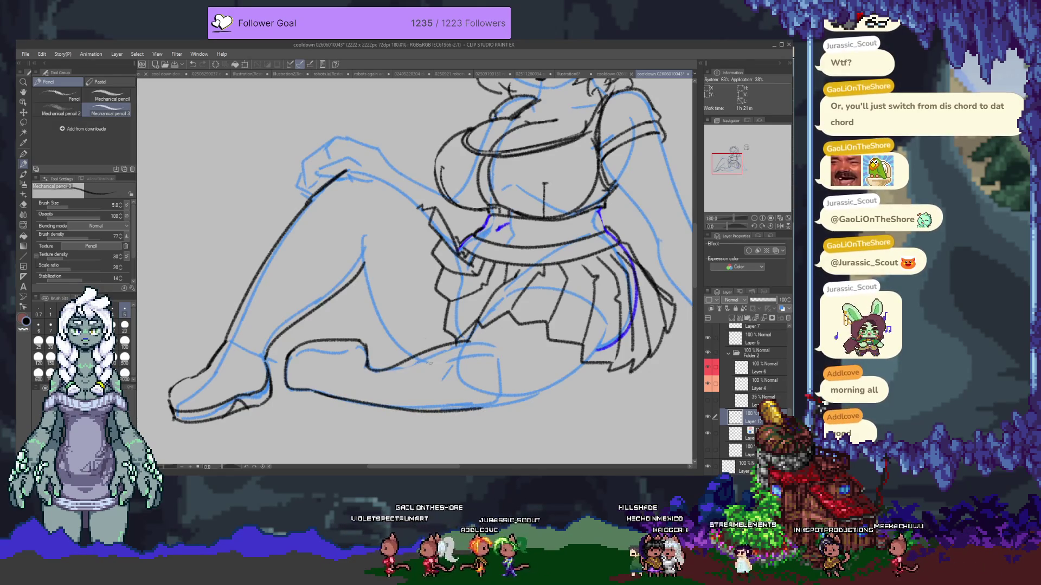
pyautogui.moveTo(416, 269); pyautogui.dragTo(366, 244)
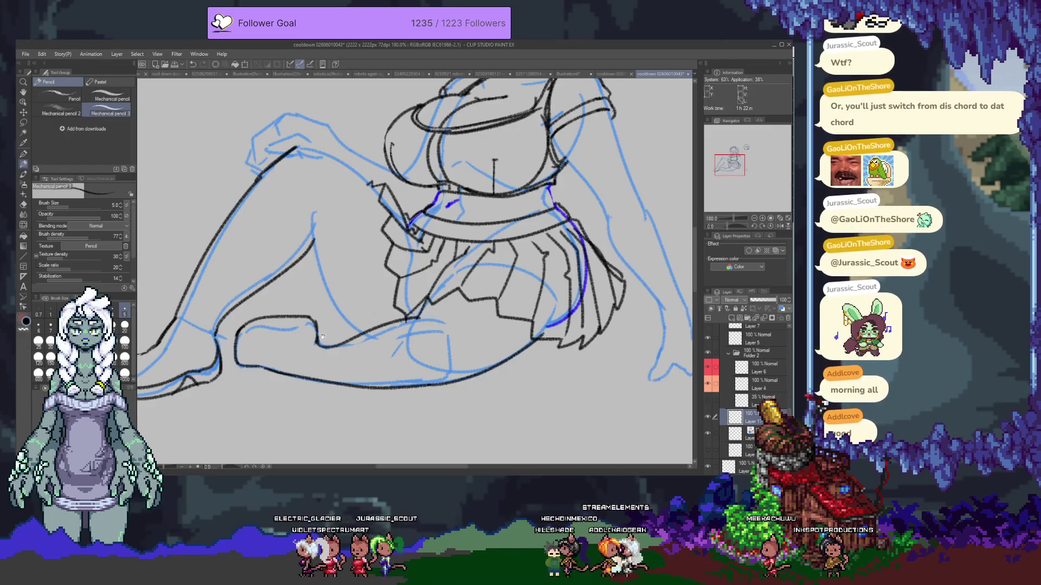
# - Join the upper foot contour, erase its left corner and redraw the heel there
pyautogui.moveTo(322, 337); pyautogui.dragTo(368, 319)
pyautogui.press('e')
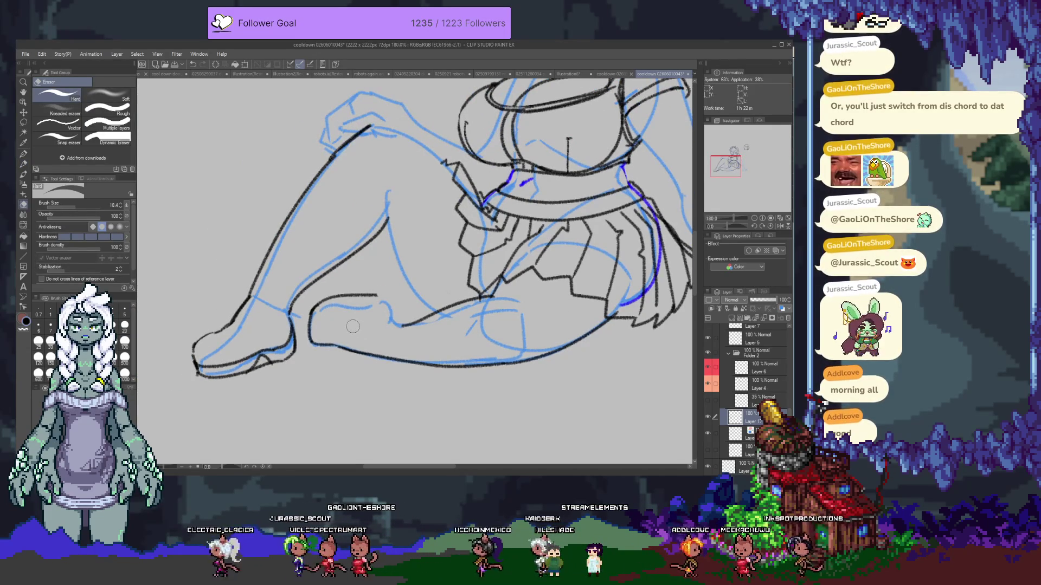
pyautogui.press('p')
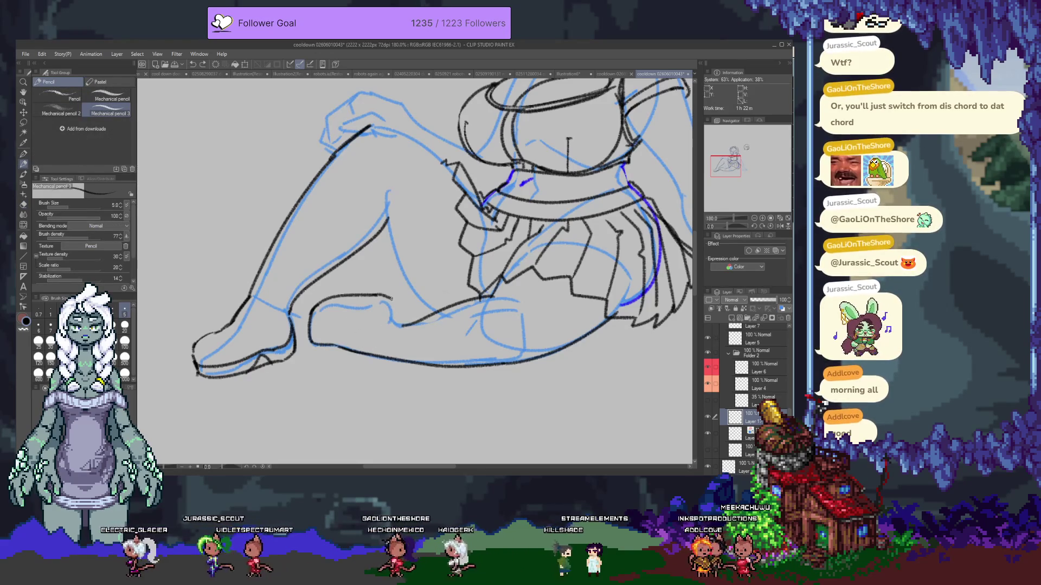
pyautogui.moveTo(389, 300); pyautogui.dragTo(393, 324)
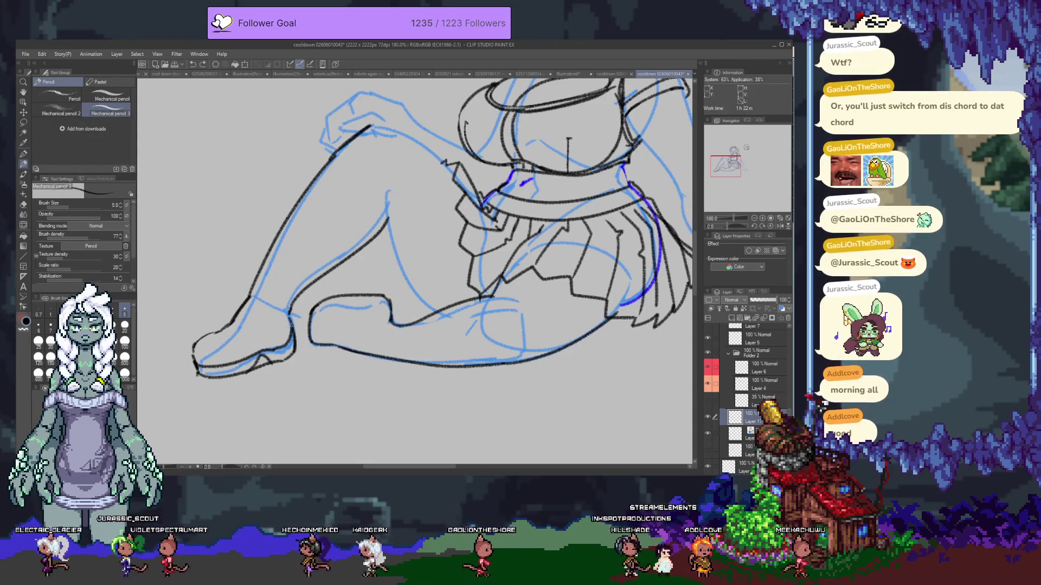
pyautogui.press('e')
pyautogui.moveTo(312, 305); pyautogui.dragTo(317, 319)
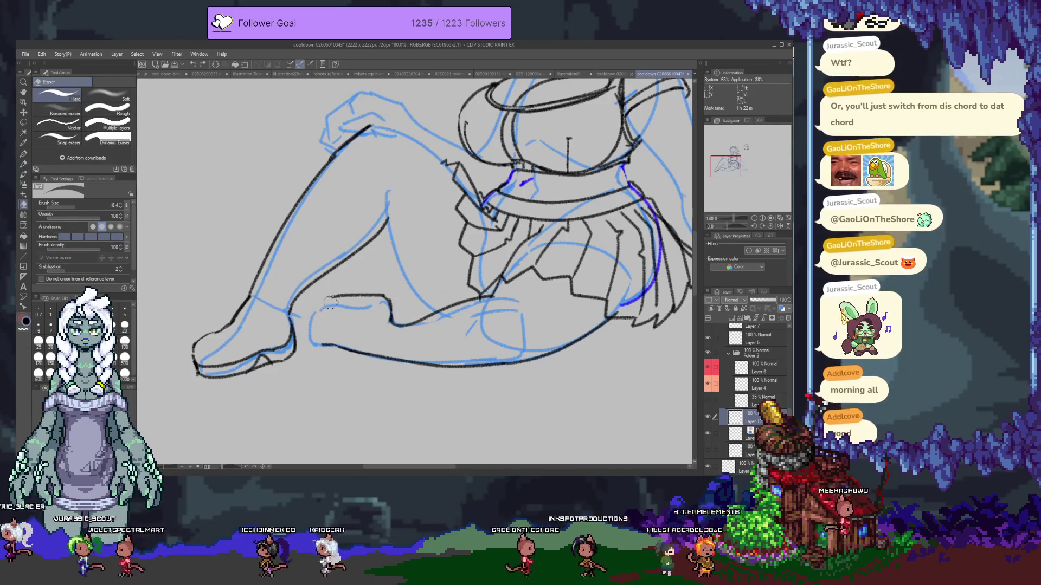
pyautogui.press('p')
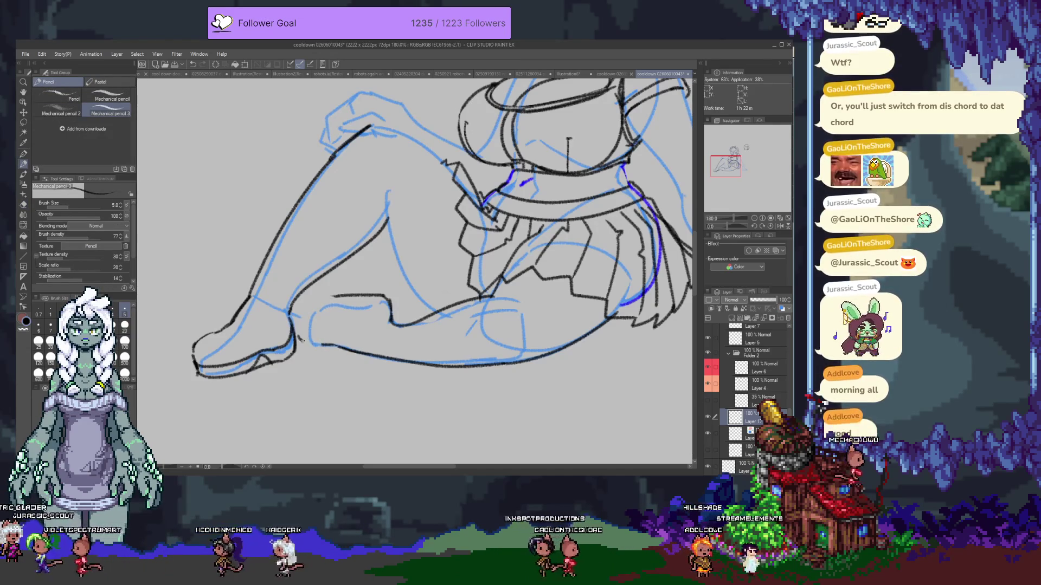
pyautogui.moveTo(291, 318); pyautogui.dragTo(308, 305)
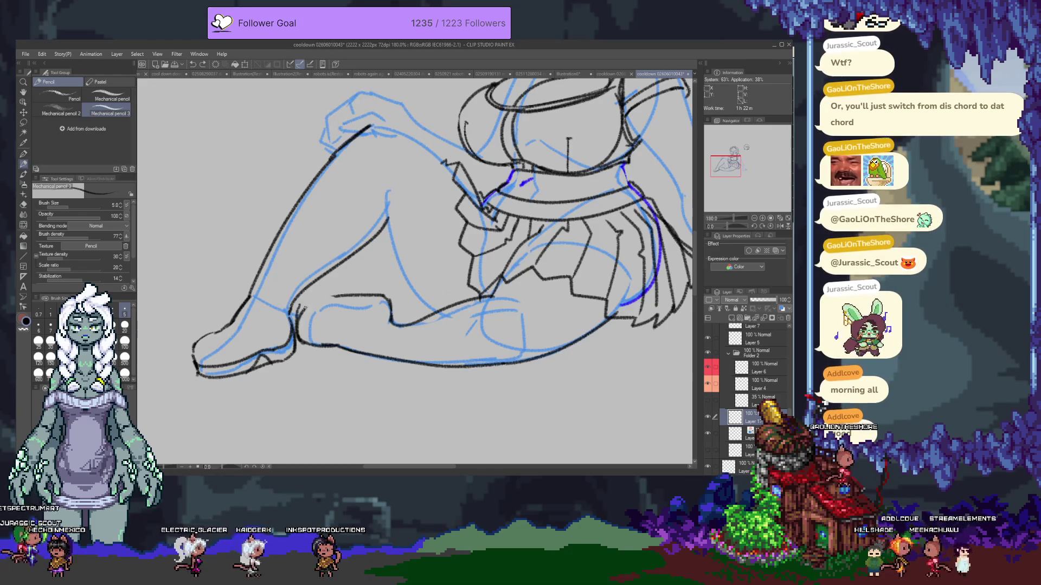
# - Draw a new knee line and a small peaked line on the foot outline
pyautogui.moveTo(292, 311); pyautogui.dragTo(349, 295)
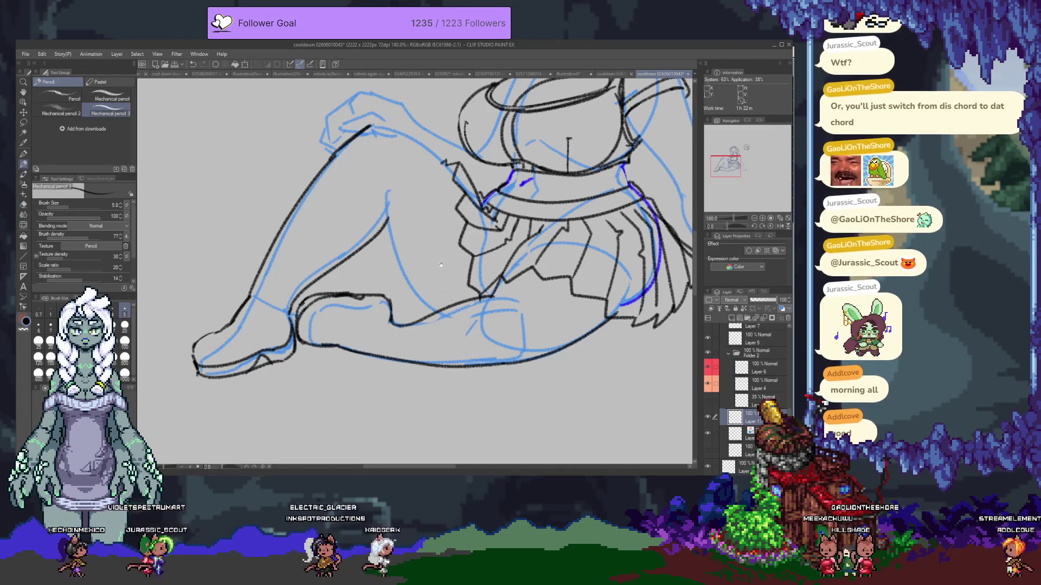
pyautogui.scroll(-1, 395, 318)
pyautogui.scroll(-1, 395, 318)
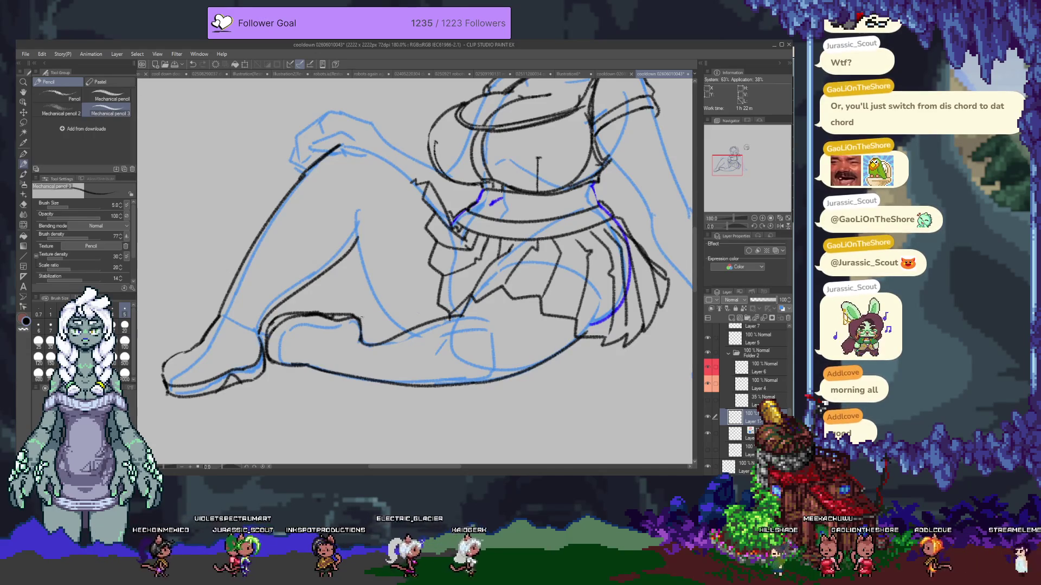
pyautogui.moveTo(224, 382); pyautogui.dragTo(240, 382)
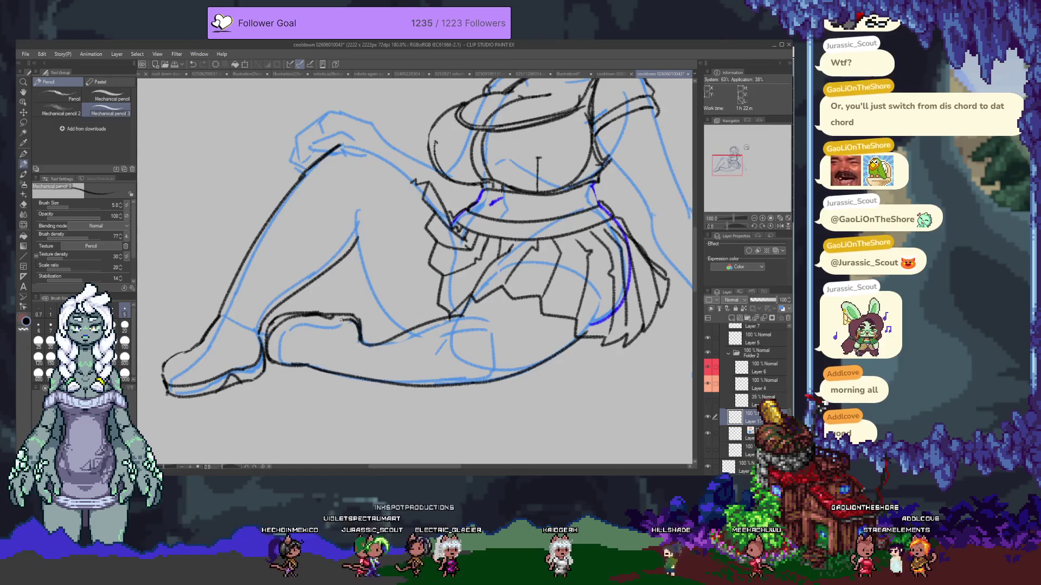
pyautogui.scroll(-2, 352, 349)
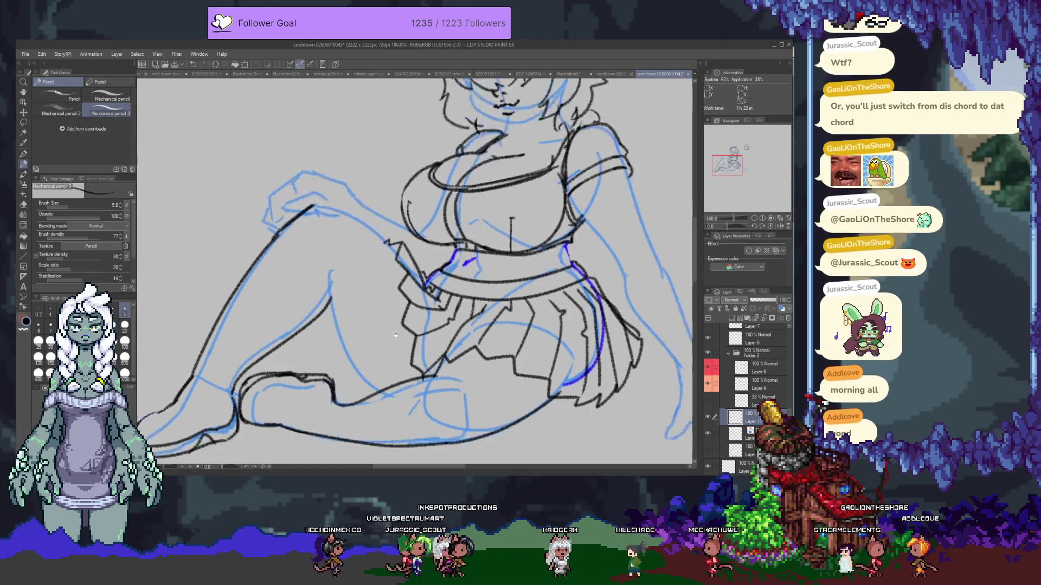
pyautogui.scroll(3, 345, 317)
pyautogui.press('e')
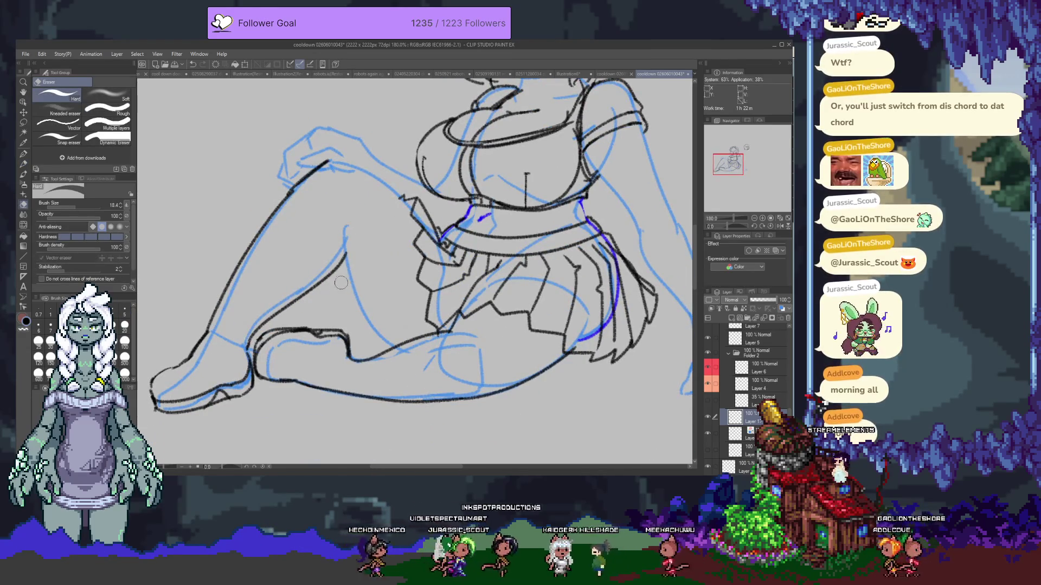
pyautogui.press('p')
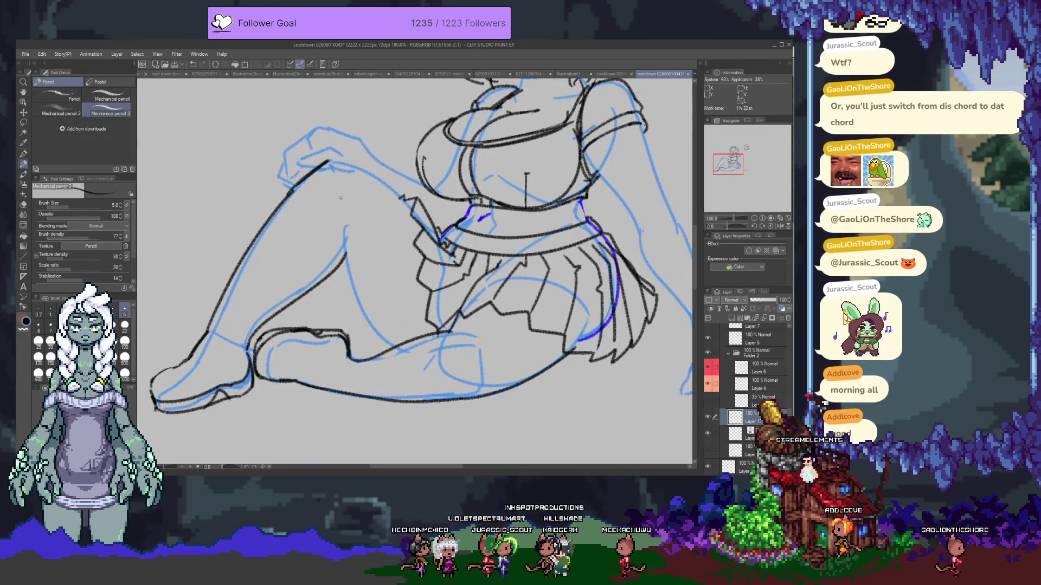
# - Ink the top contour of the thigh and bring the lower leg into view
pyautogui.moveTo(328, 162); pyautogui.dragTo(407, 201)
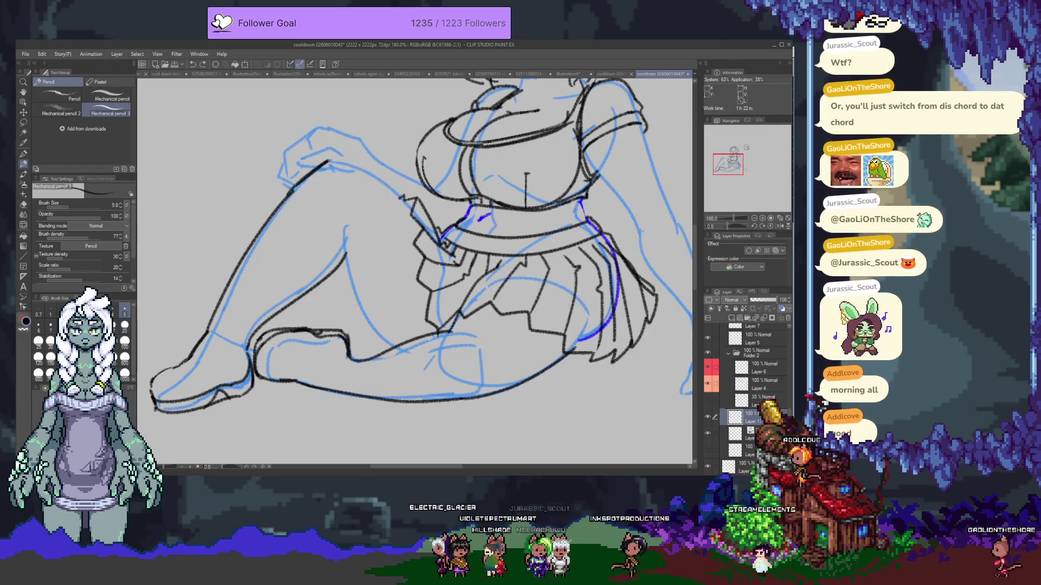
pyautogui.press('e')
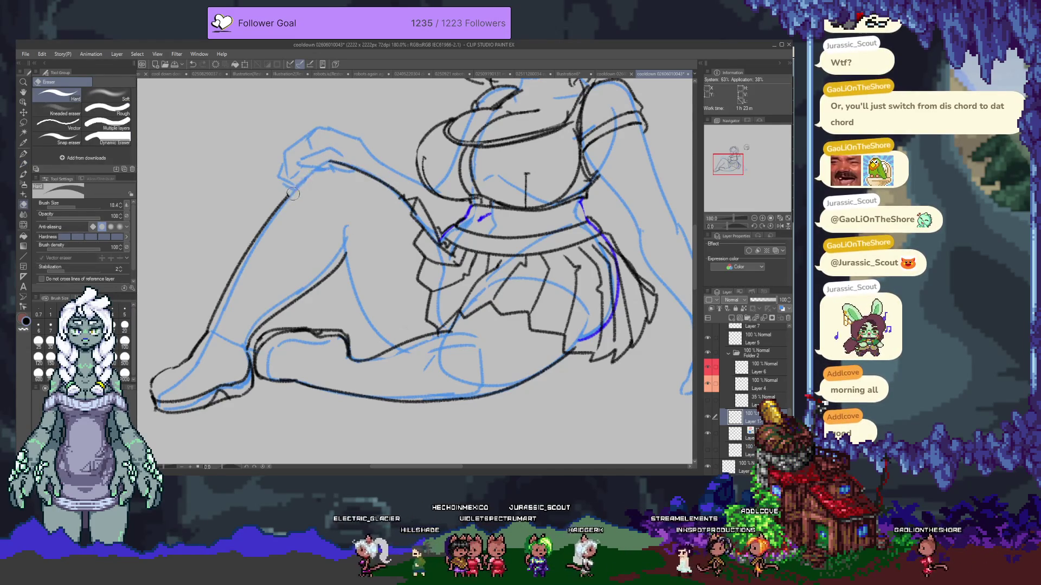
pyautogui.press('p')
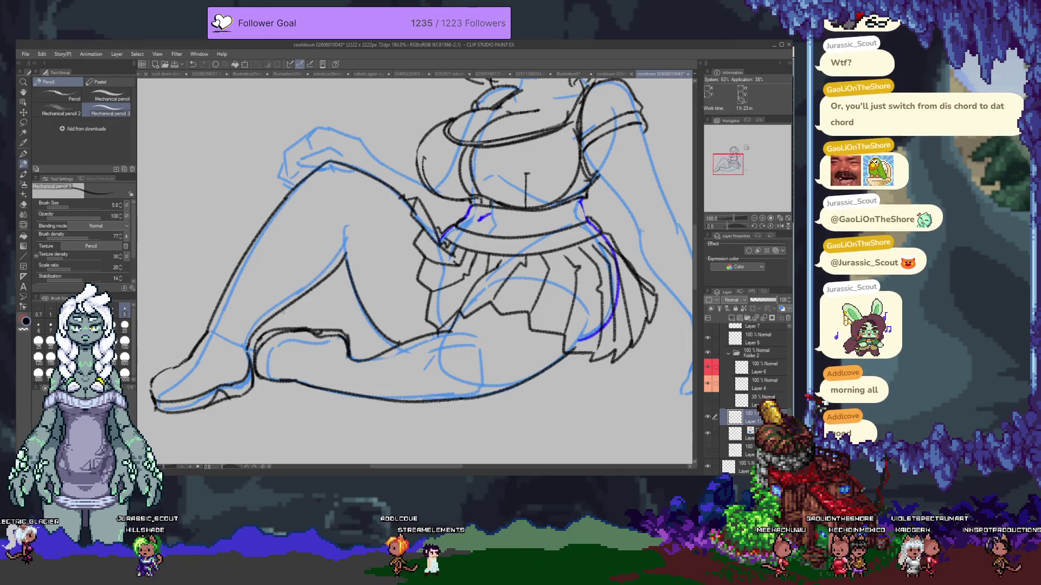
pyautogui.moveTo(368, 367); pyautogui.dragTo(349, 318)
# - Trace the lower leg contour in black, undo it and clean up with the eraser
pyautogui.press('e')
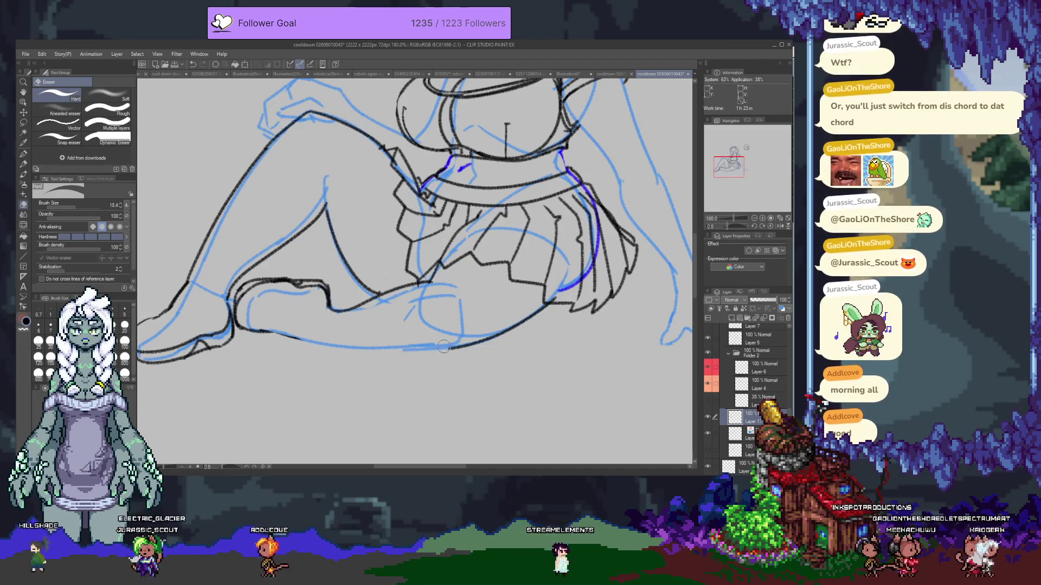
pyautogui.press('p')
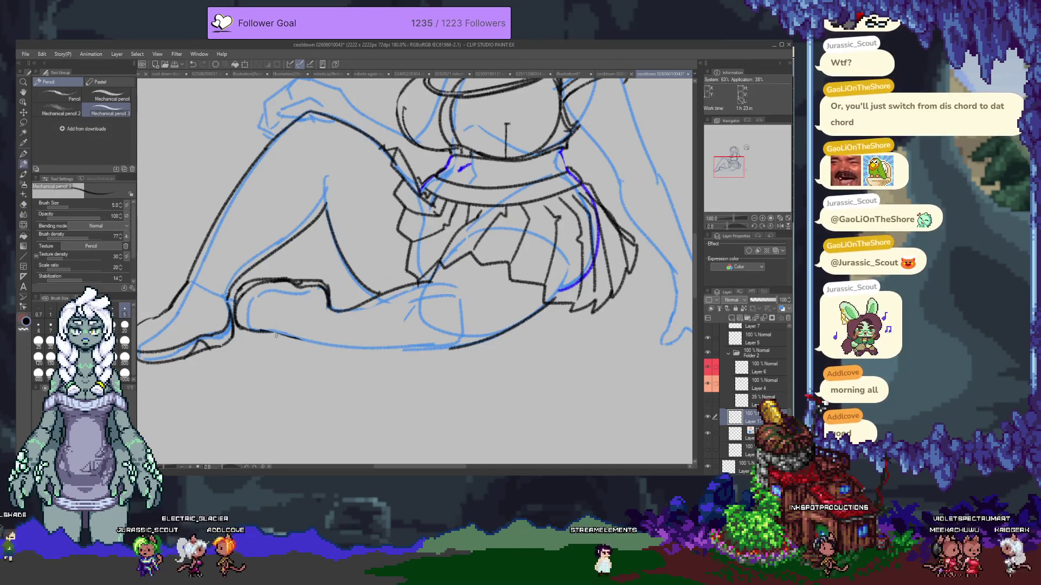
pyautogui.moveTo(328, 348); pyautogui.dragTo(470, 351)
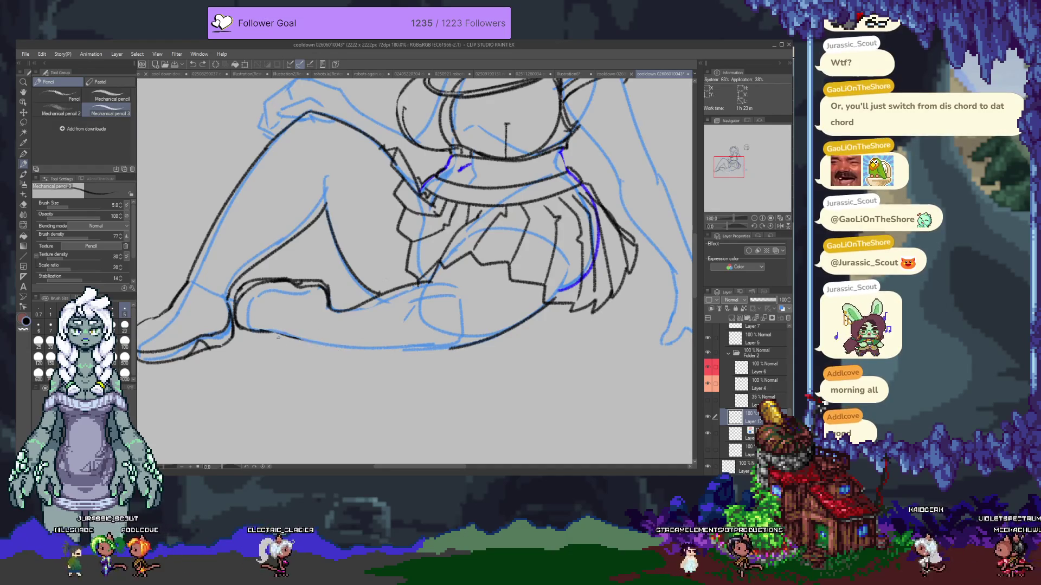
pyautogui.hotkey('ctrl', 'z')
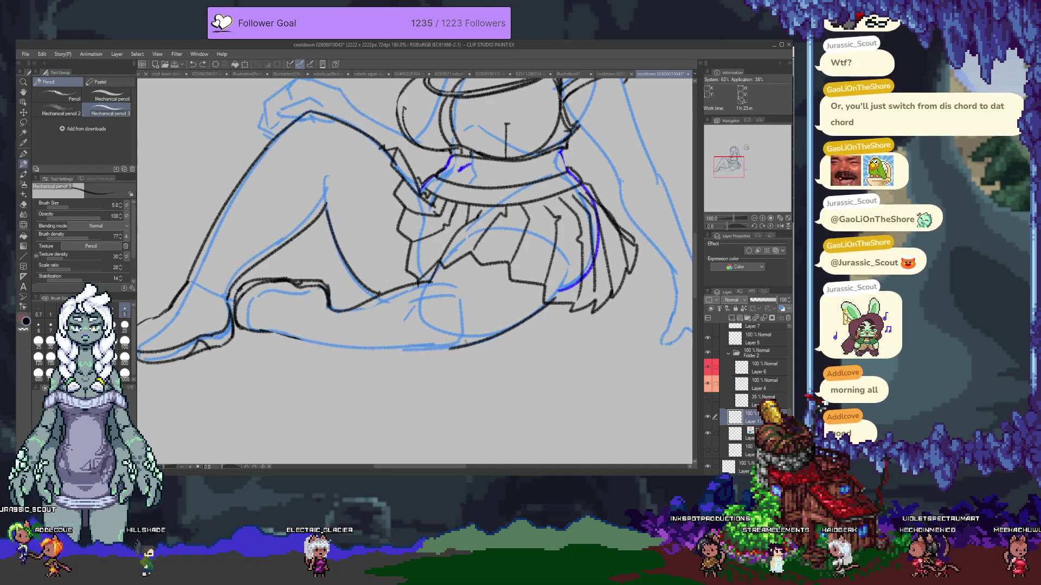
pyautogui.press('e')
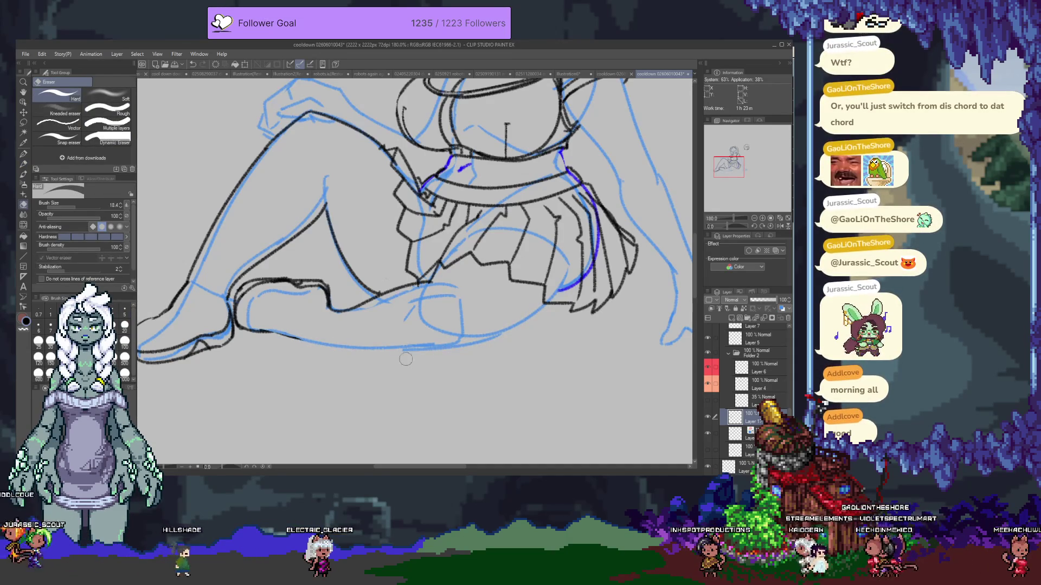
pyautogui.press('p')
# - Redraw the lower leg line further right, then pan up to the upper body
pyautogui.moveTo(302, 336); pyautogui.dragTo(375, 351)
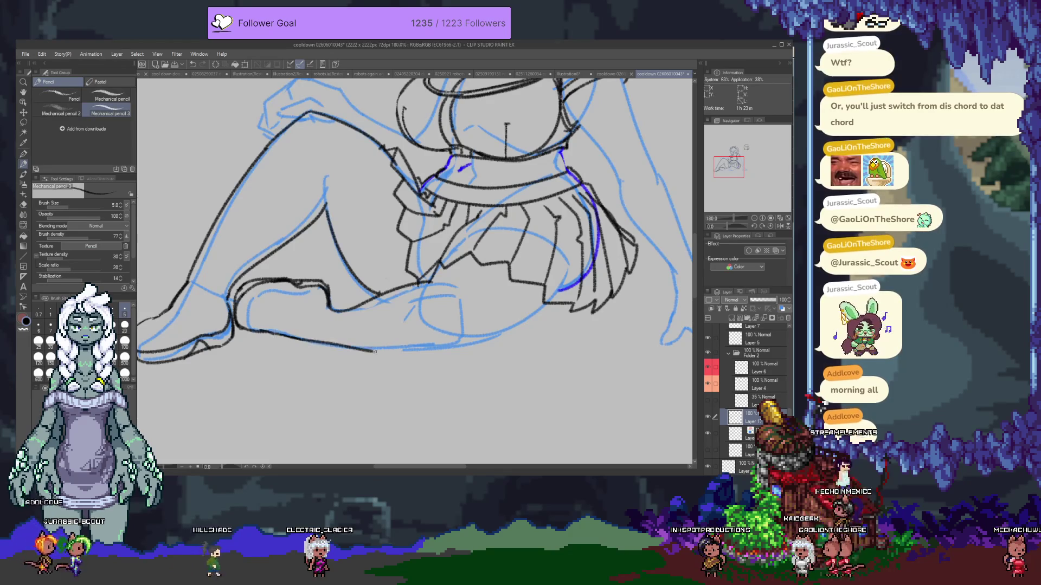
pyautogui.hotkey('ctrl', 'z')
pyautogui.moveTo(269, 333); pyautogui.dragTo(372, 351)
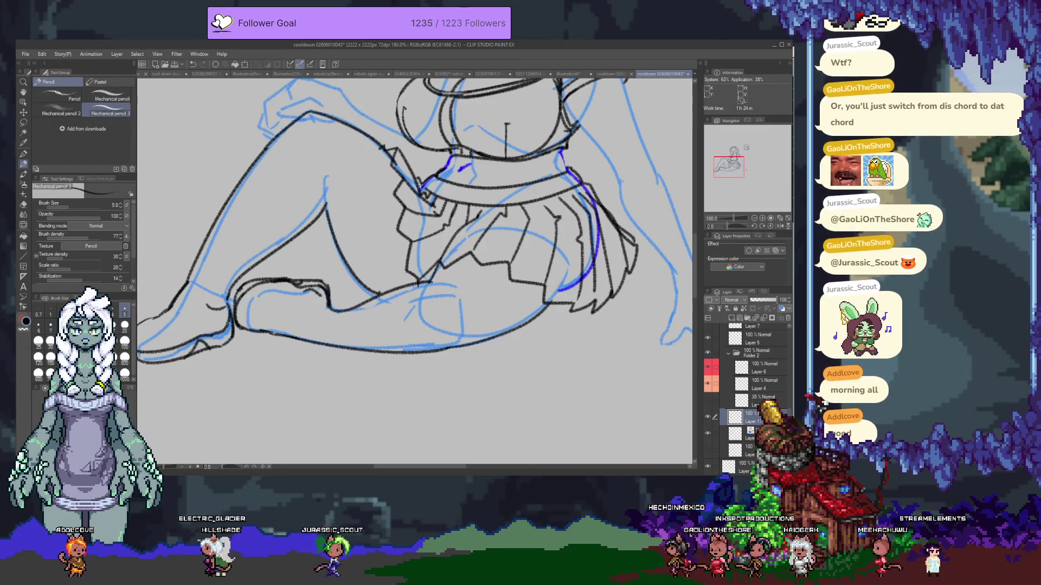
pyautogui.moveTo(252, 290); pyautogui.dragTo(253, 374)
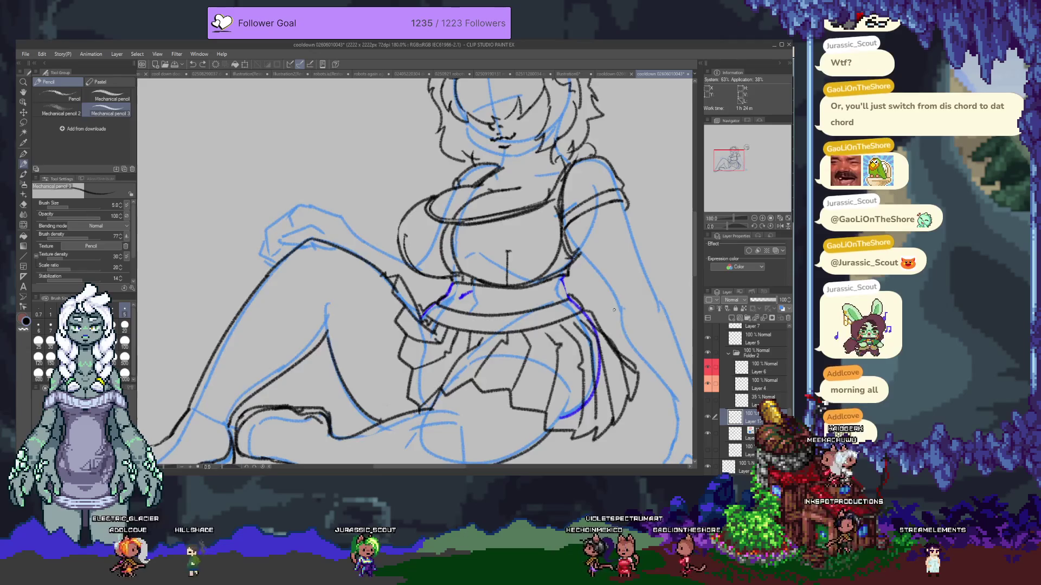
pyautogui.scroll(-2, 600, 304)
# - Switch to Layer 16 and lay a first black stroke near the skirt hem
pyautogui.moveTo(600, 303); pyautogui.dragTo(438, 277)
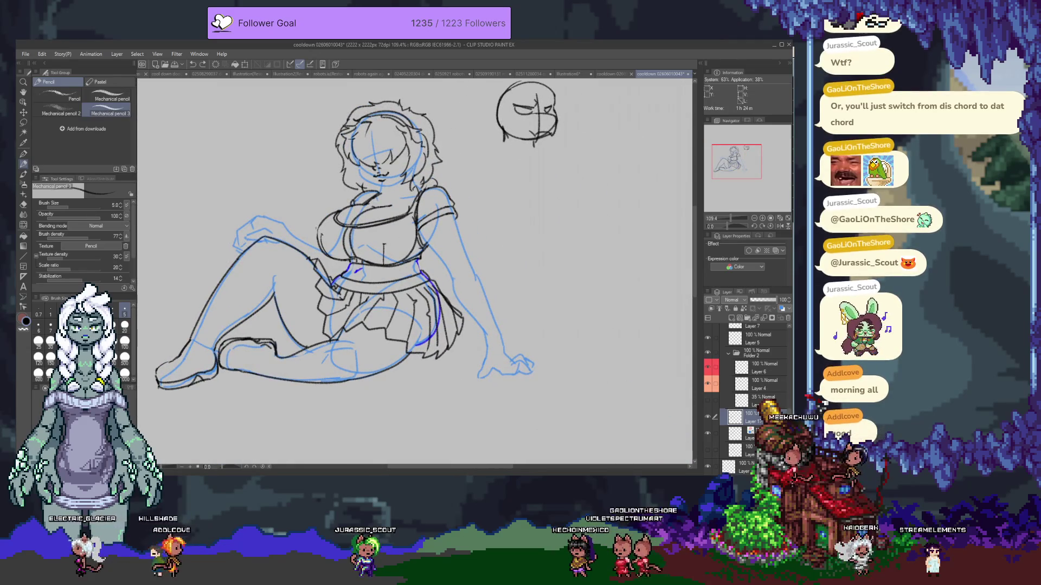
pyautogui.scroll(1, 269, 187)
pyautogui.scroll(1, 269, 187)
pyautogui.scroll(1, 299, 213)
pyautogui.scroll(1, 298, 214)
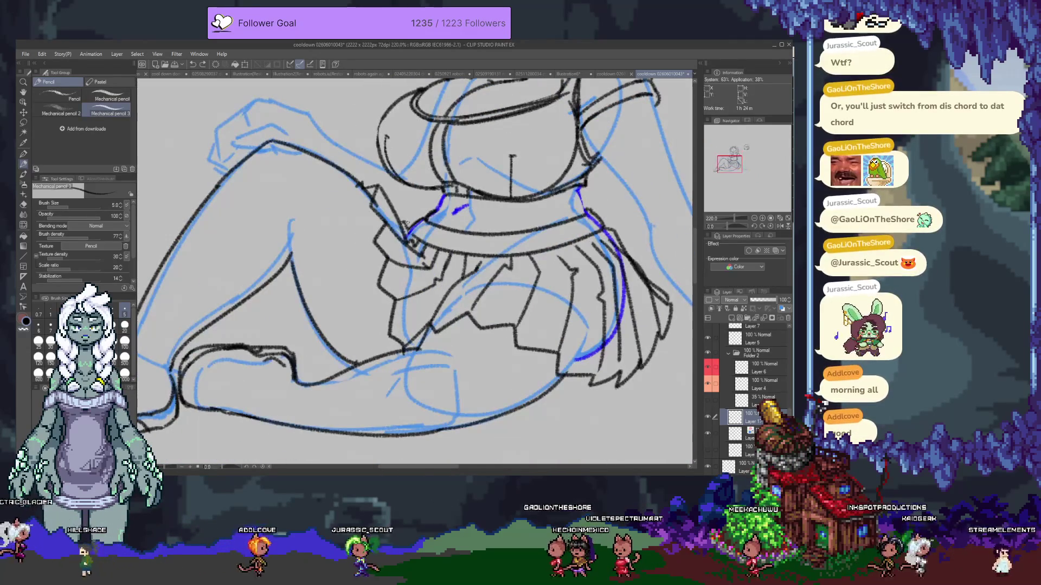
pyautogui.hotkey('alt', ']')
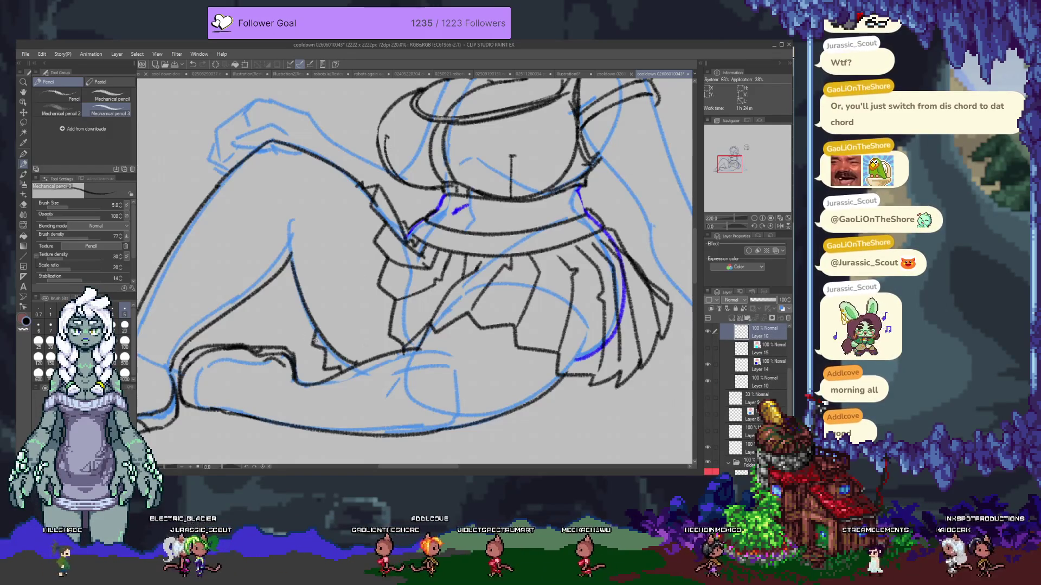
pyautogui.moveTo(315, 333); pyautogui.dragTo(358, 365)
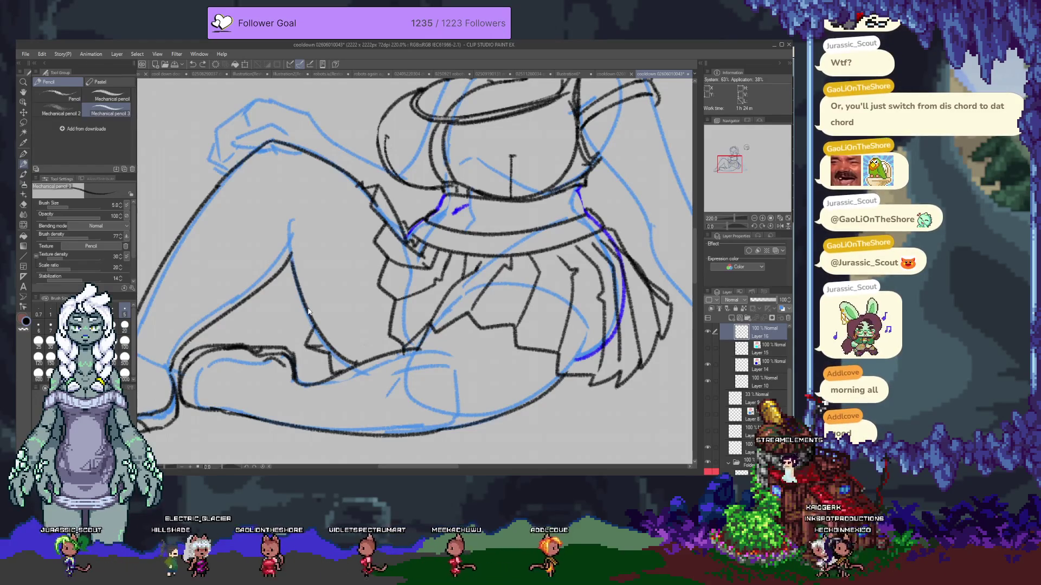
# - Draw a curving black pleat line down the skirt, then bring the chest and right arm into view
pyautogui.moveTo(342, 207); pyautogui.dragTo(362, 326)
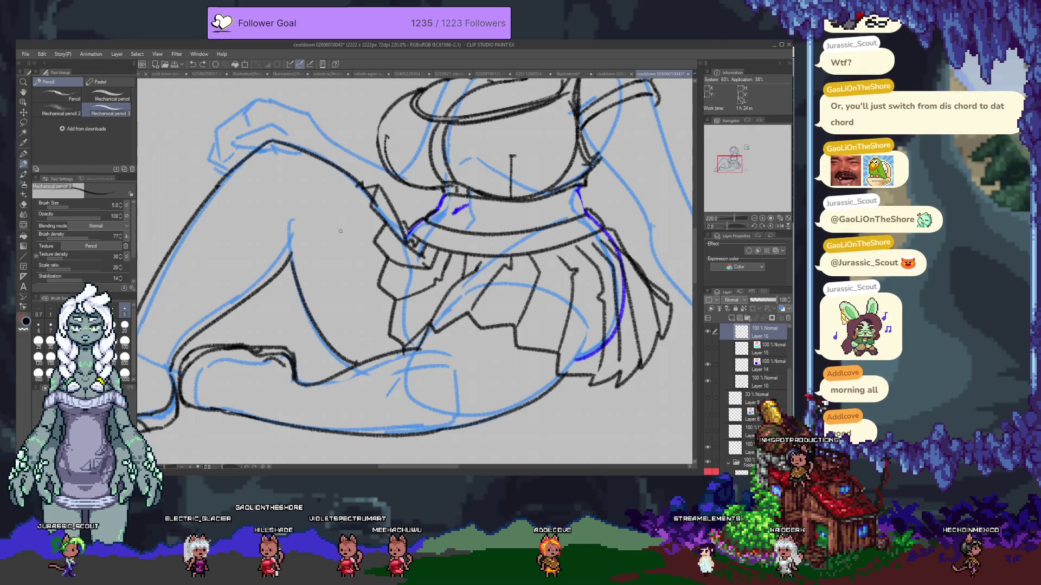
pyautogui.hscroll(3, 446, 296)
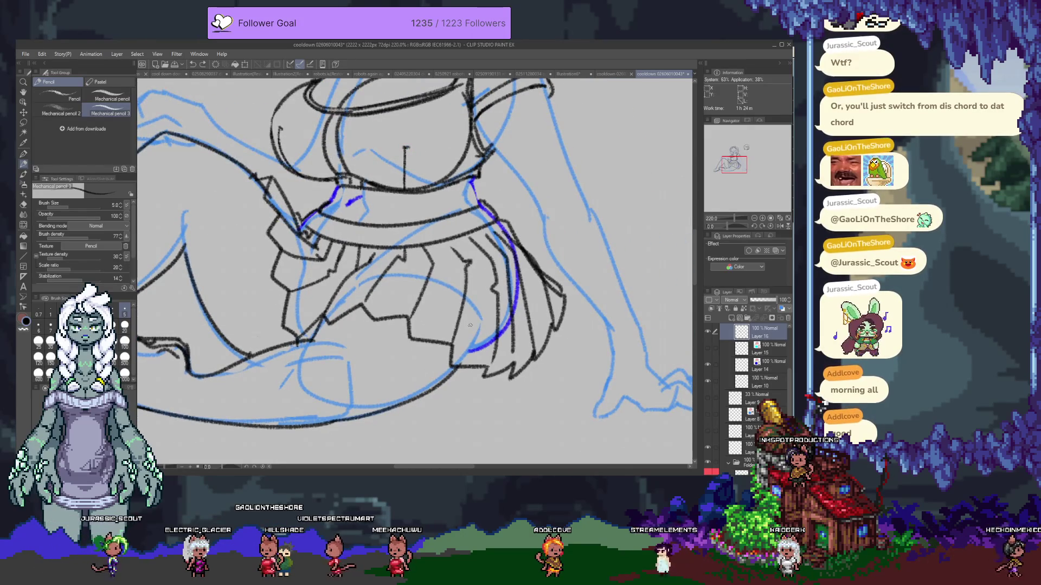
pyautogui.moveTo(435, 352); pyautogui.dragTo(539, 307)
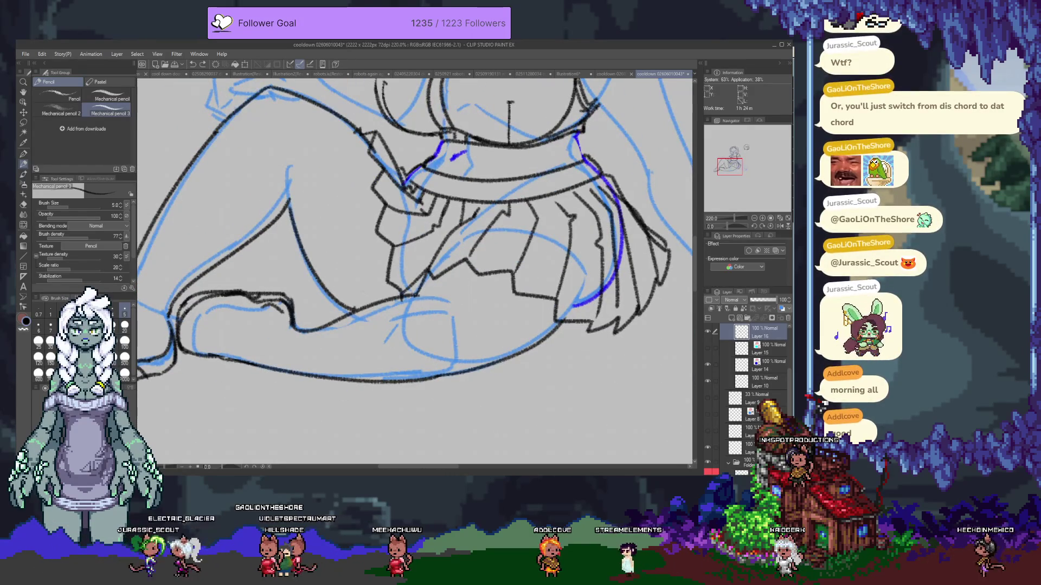
pyautogui.scroll(-2, 449, 205)
pyautogui.moveTo(480, 220); pyautogui.dragTo(345, 227)
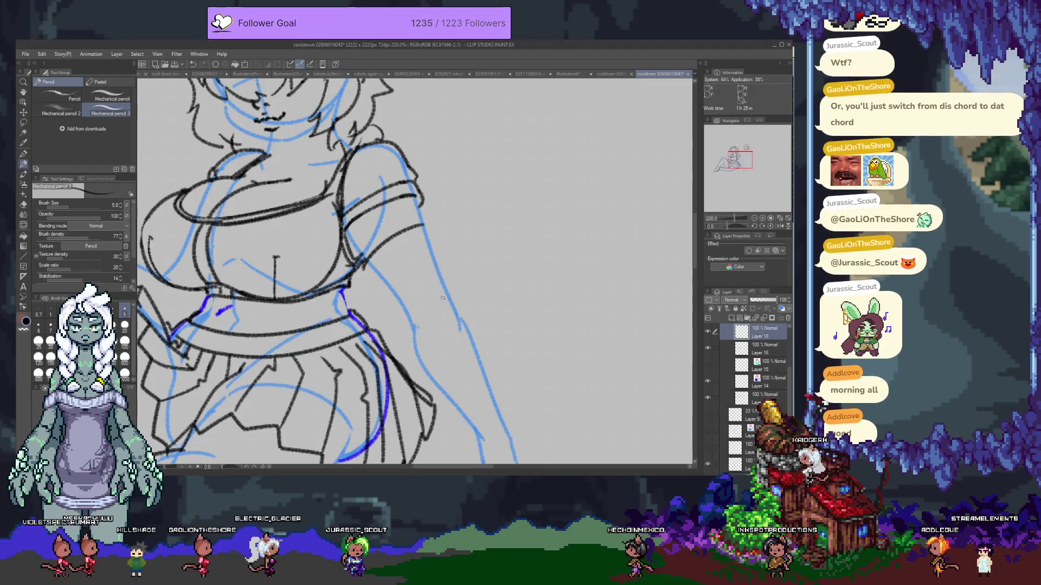
pyautogui.scroll(-1, 431, 232)
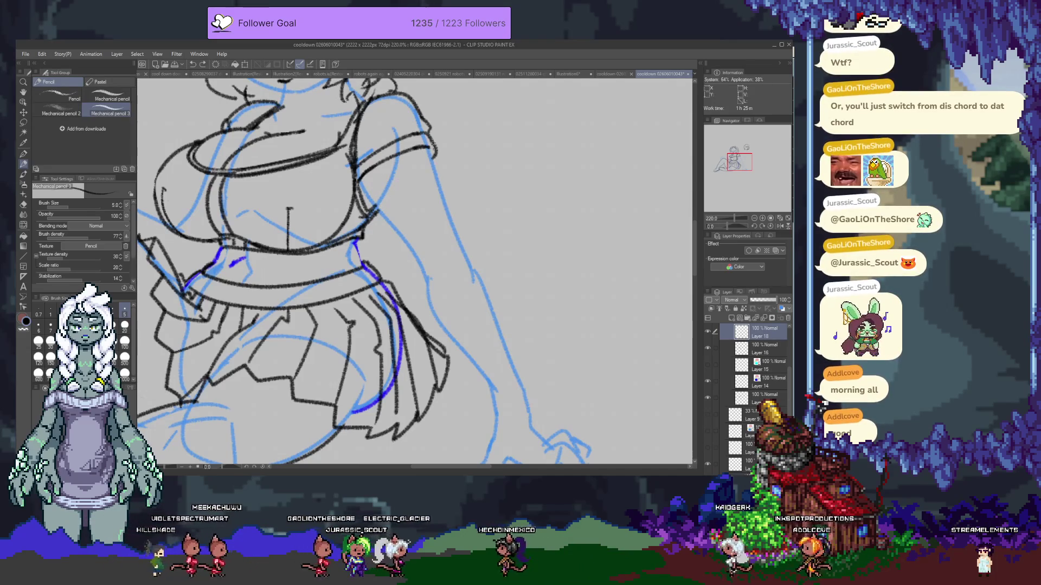
# - Ink the right sleeve's hem line, undoing a stray shoulder stroke and tidying with the eraser
pyautogui.moveTo(423, 150); pyautogui.dragTo(451, 213)
pyautogui.hotkey('ctrl', 'z')
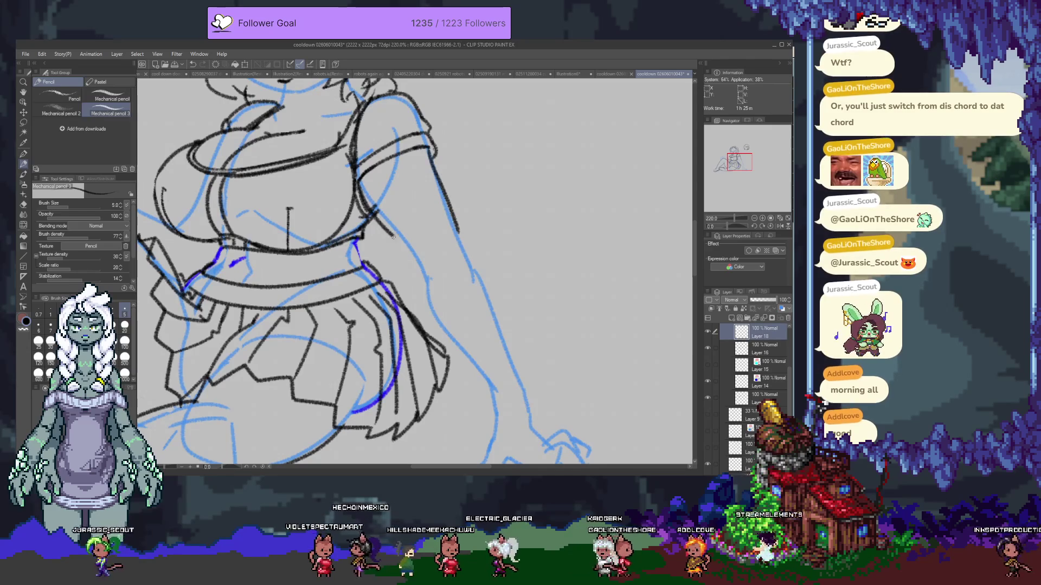
pyautogui.moveTo(421, 260); pyautogui.dragTo(459, 237)
pyautogui.press('e')
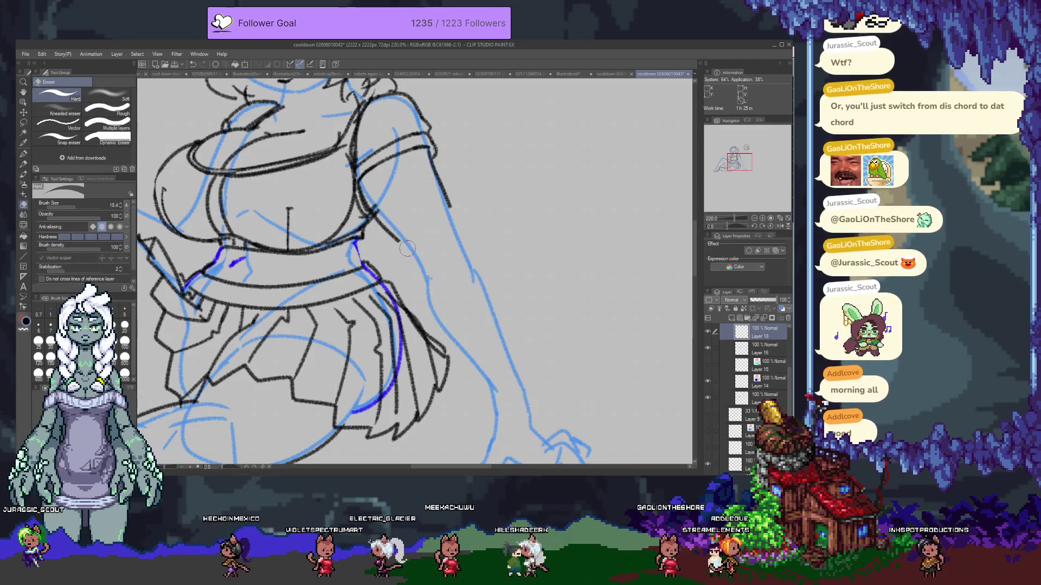
pyautogui.press('p')
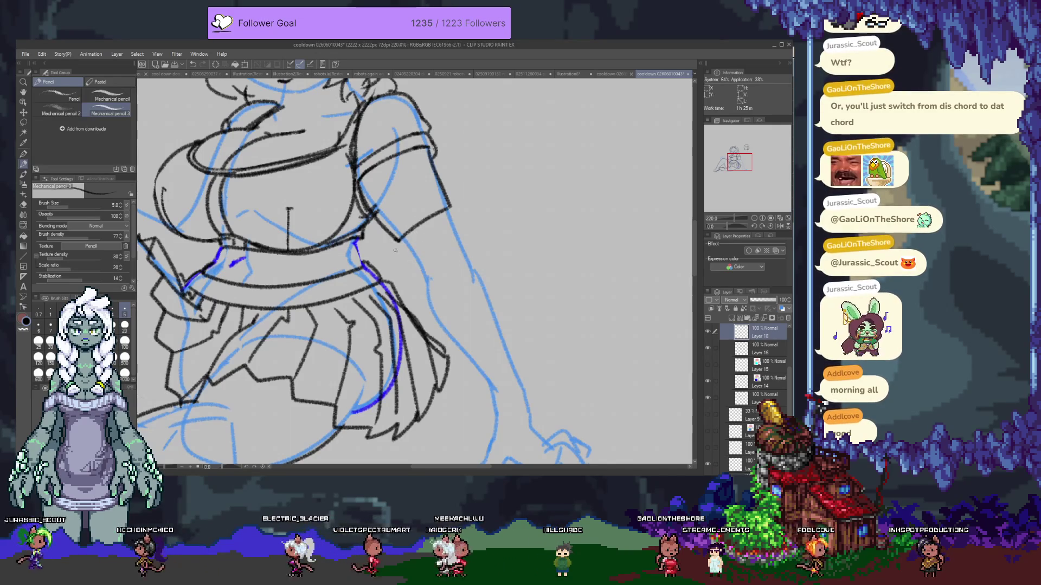
pyautogui.press('e')
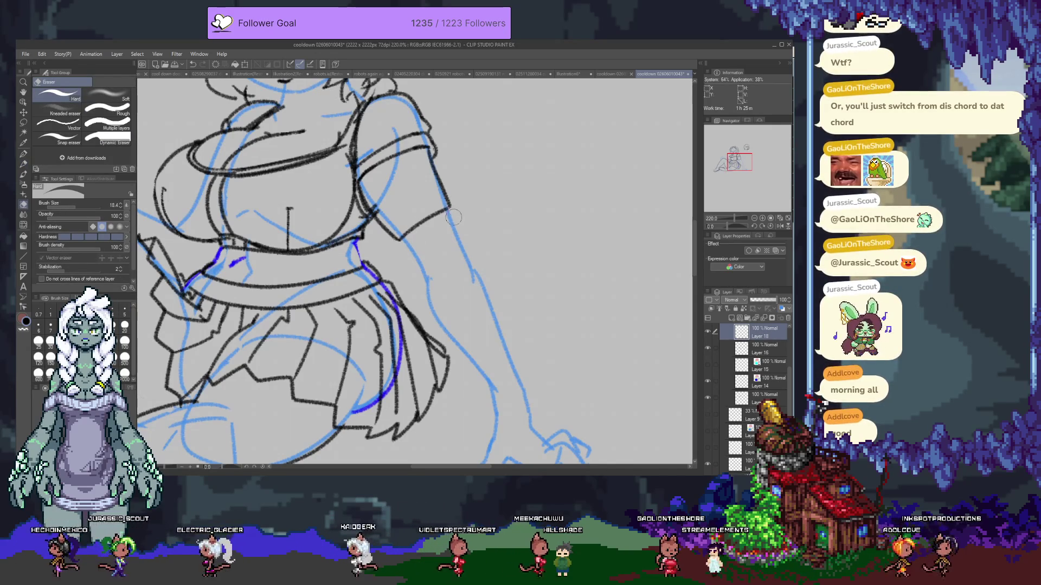
pyautogui.press('p')
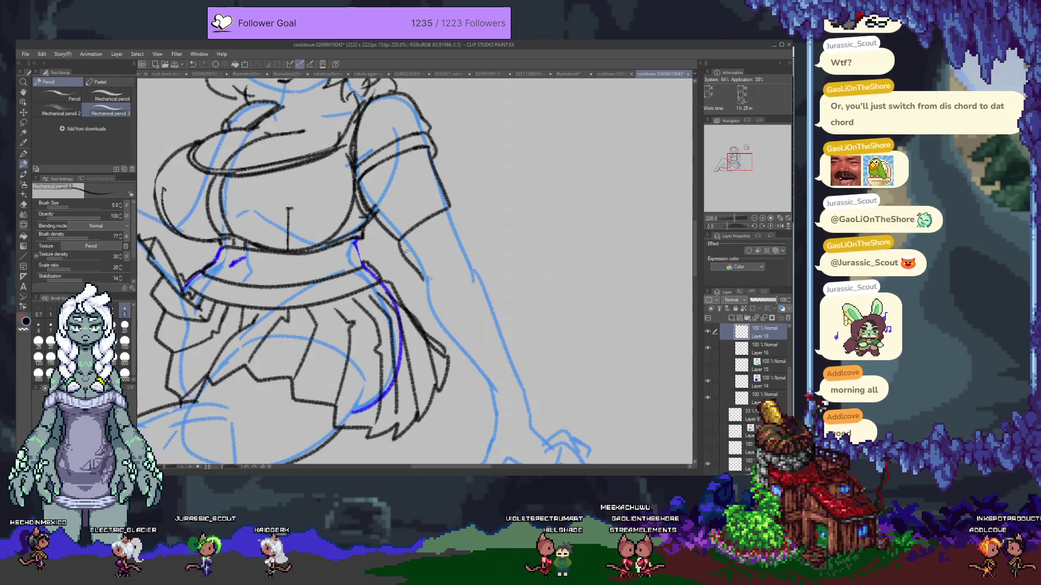
# - Extend the sleeve outline downward and ink the upper arm edge below it
pyautogui.moveTo(451, 208); pyautogui.dragTo(459, 227)
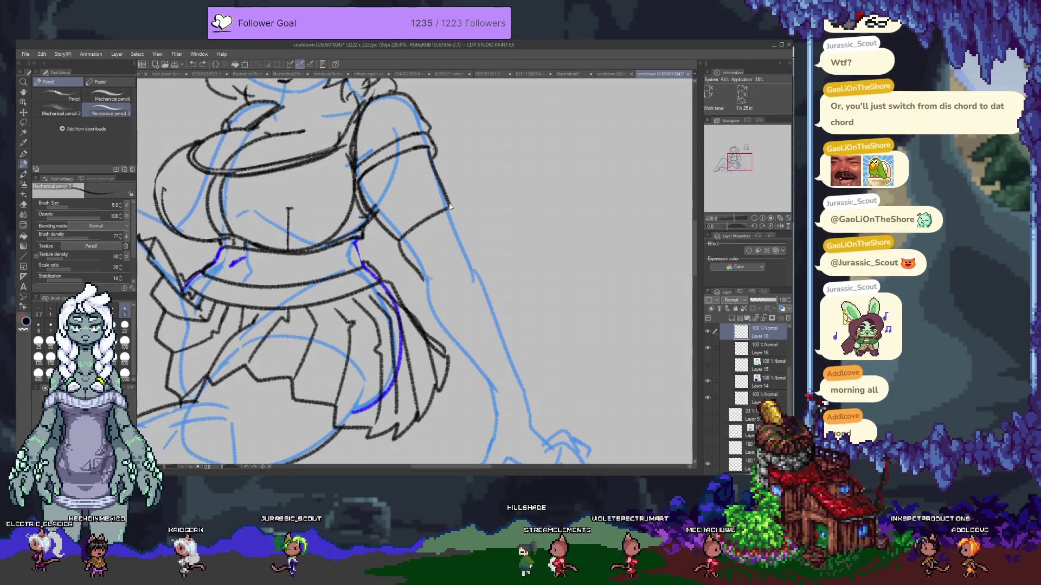
pyautogui.press('e')
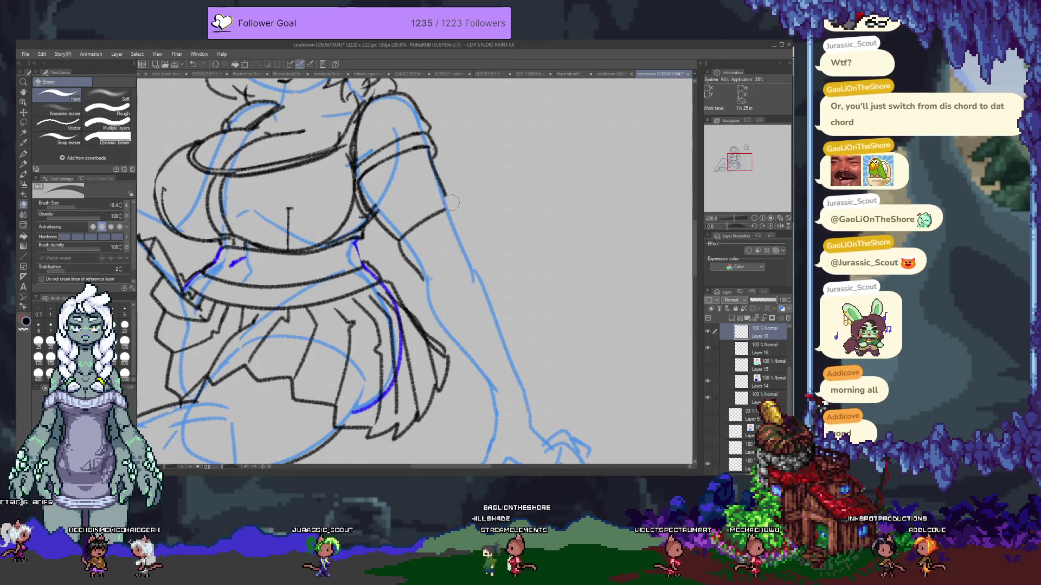
pyautogui.press('p')
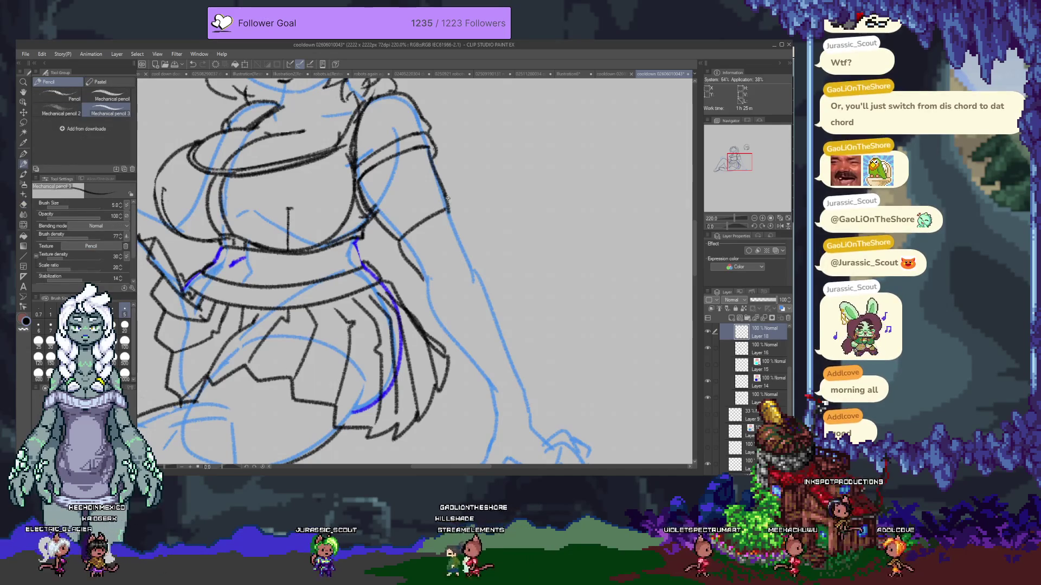
pyautogui.moveTo(446, 196); pyautogui.dragTo(449, 213)
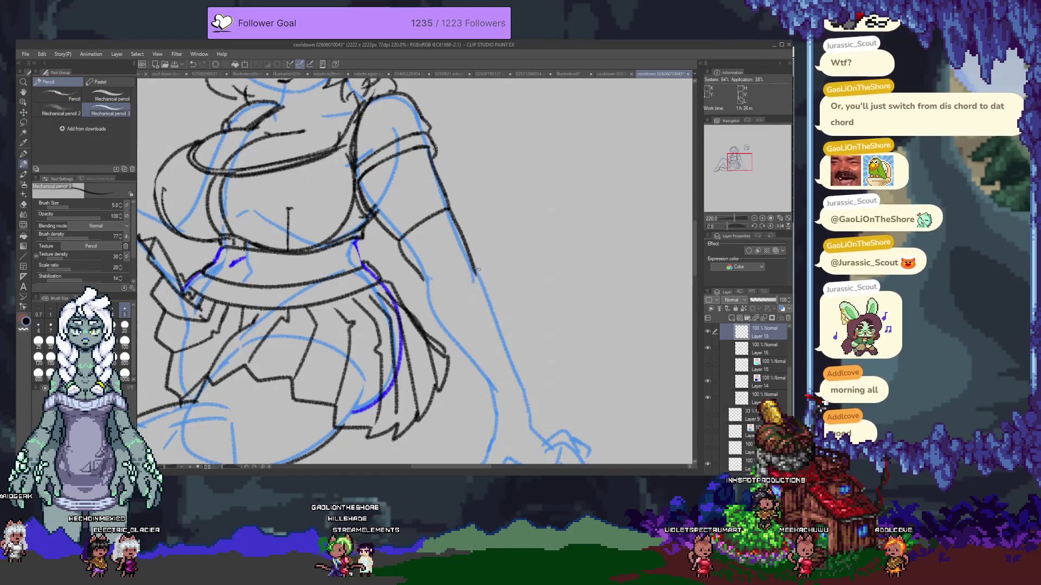
pyautogui.moveTo(447, 213)
pyautogui.mouseDown()
pyautogui.moveTo(477, 280)
pyautogui.moveTo(393, 226)
pyautogui.mouseUp()
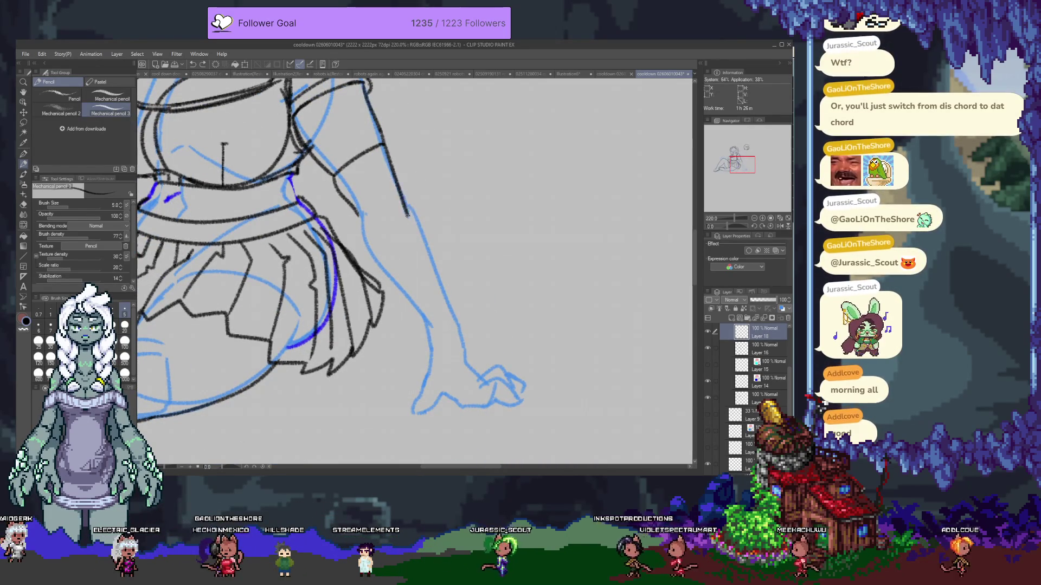
# - Redraw the upper part of the arm's outline, undoing a short stroke near the hand
pyautogui.hotkey('ctrl', 'z')
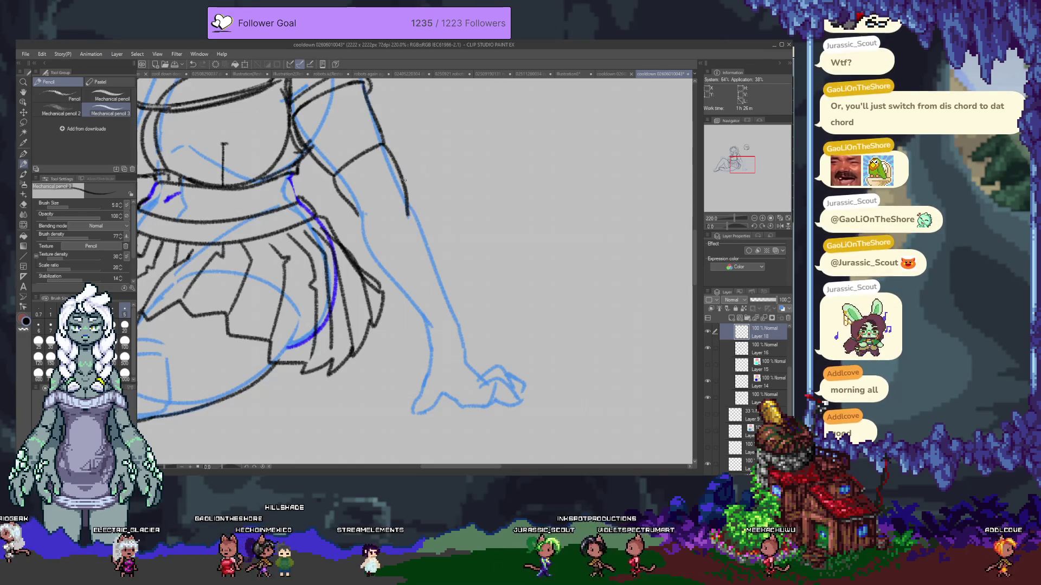
pyautogui.moveTo(382, 144); pyautogui.dragTo(403, 207)
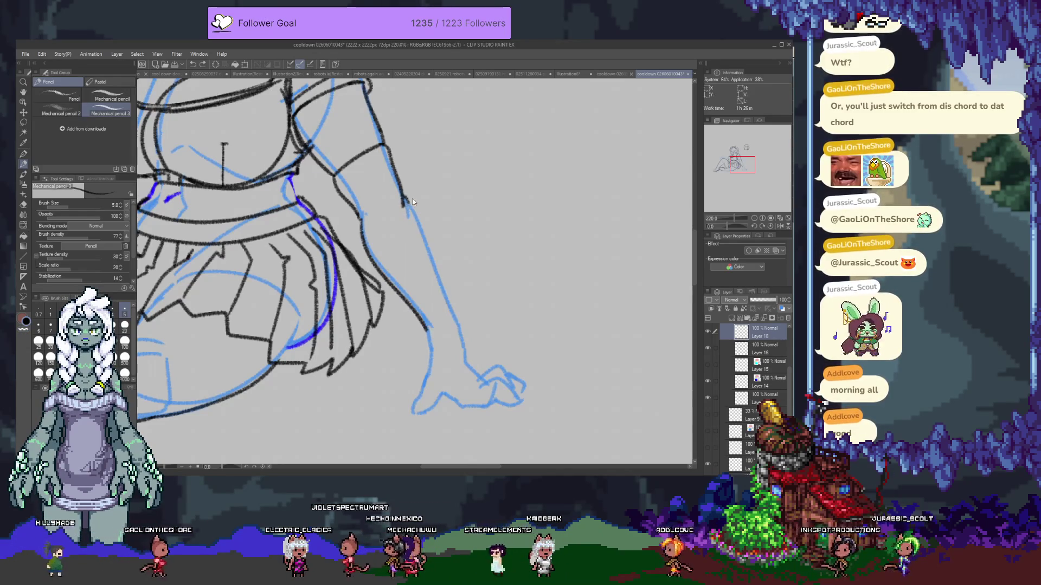
pyautogui.moveTo(404, 199)
pyautogui.mouseDown()
pyautogui.moveTo(419, 212)
pyautogui.moveTo(464, 346)
pyautogui.mouseUp()
pyautogui.hotkey('ctrl', 'z')
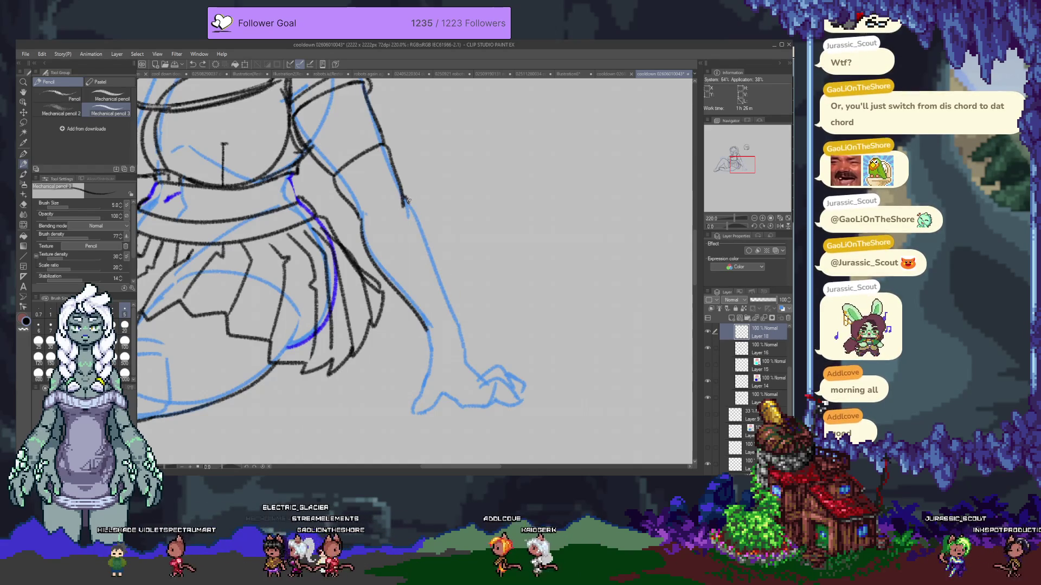
pyautogui.press('e')
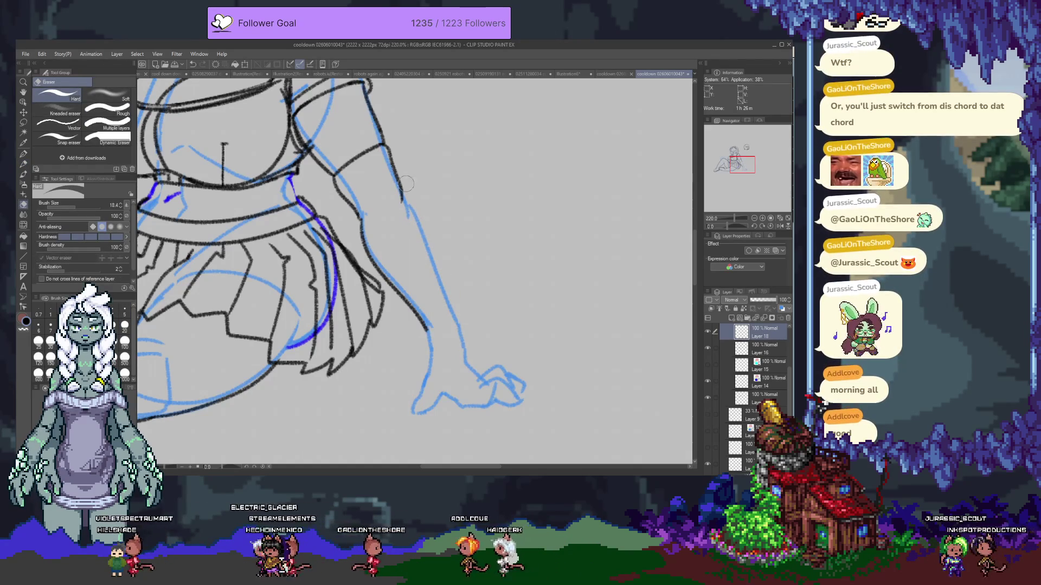
pyautogui.press('p')
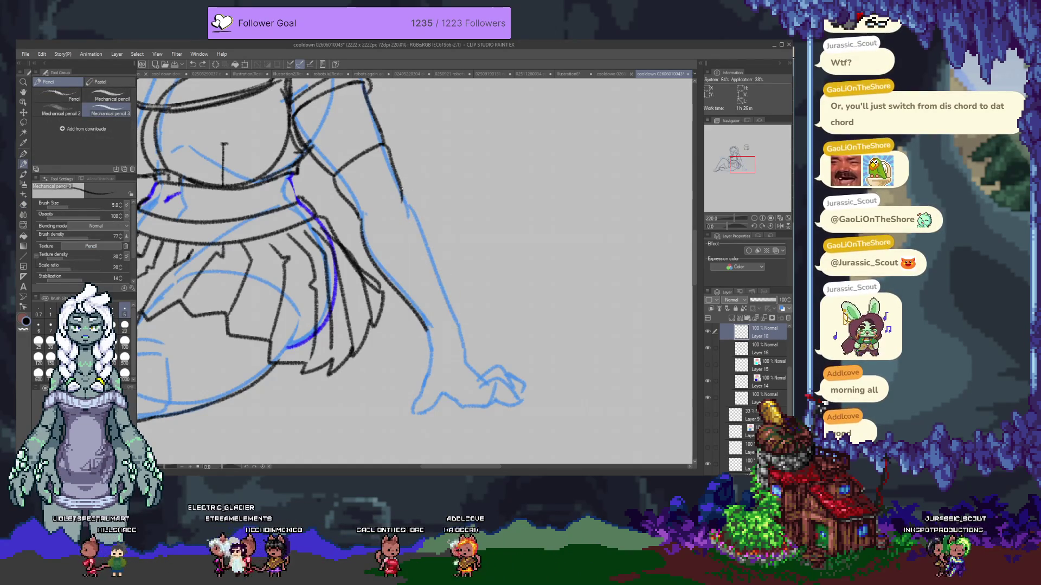
# - Ink the arm's right edge down toward the wrist, retrying the long stroke until it sits right
pyautogui.moveTo(407, 200); pyautogui.dragTo(464, 354)
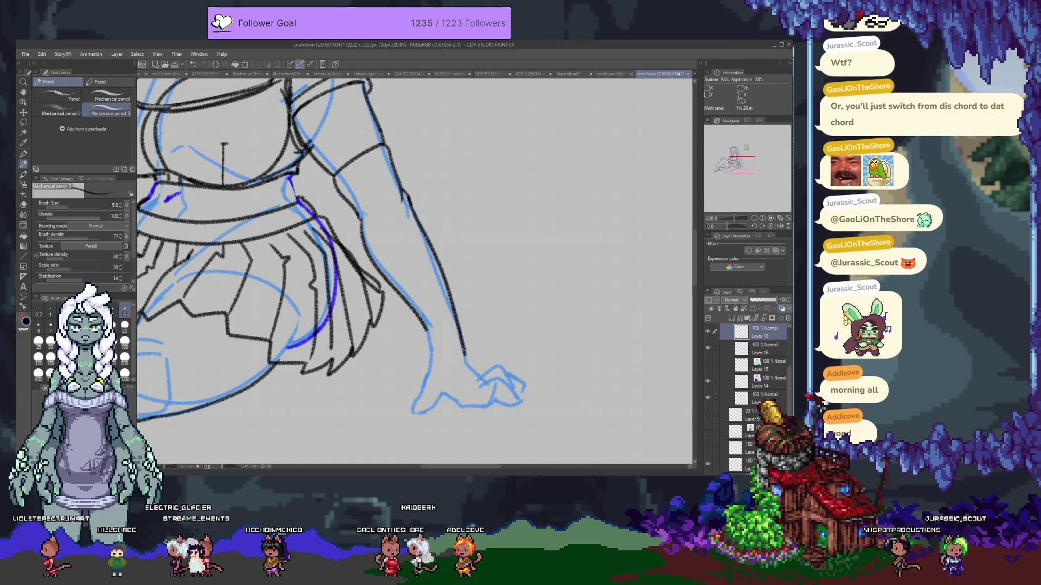
pyautogui.hotkey('ctrl', 'z')
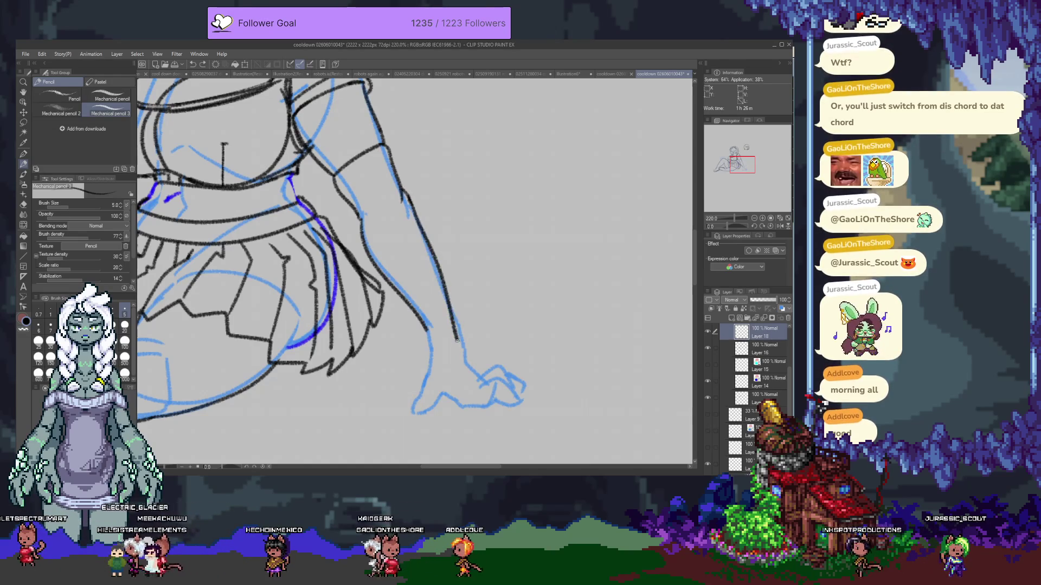
pyautogui.moveTo(407, 204); pyautogui.dragTo(424, 234)
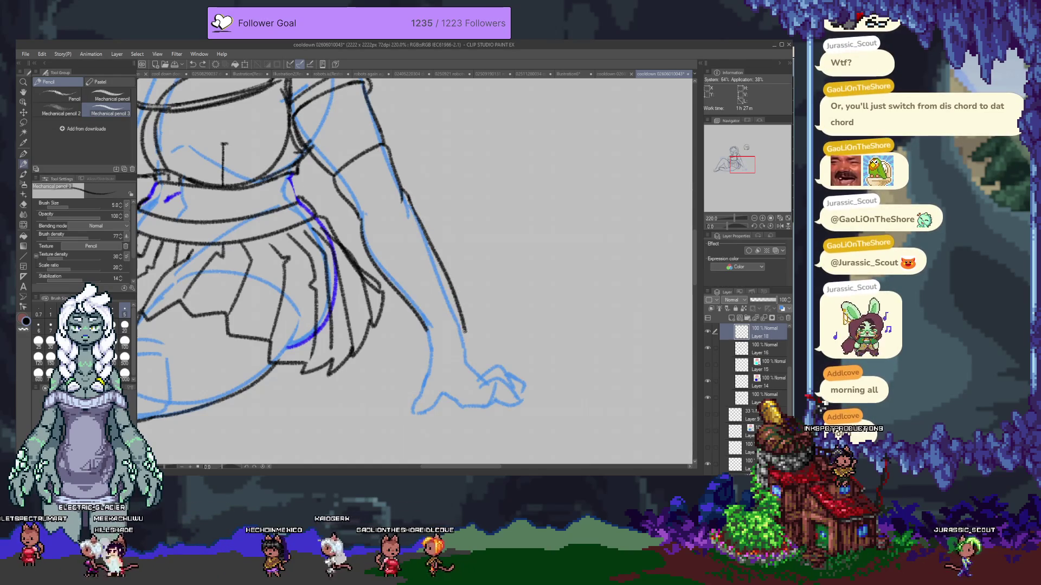
pyautogui.press('e')
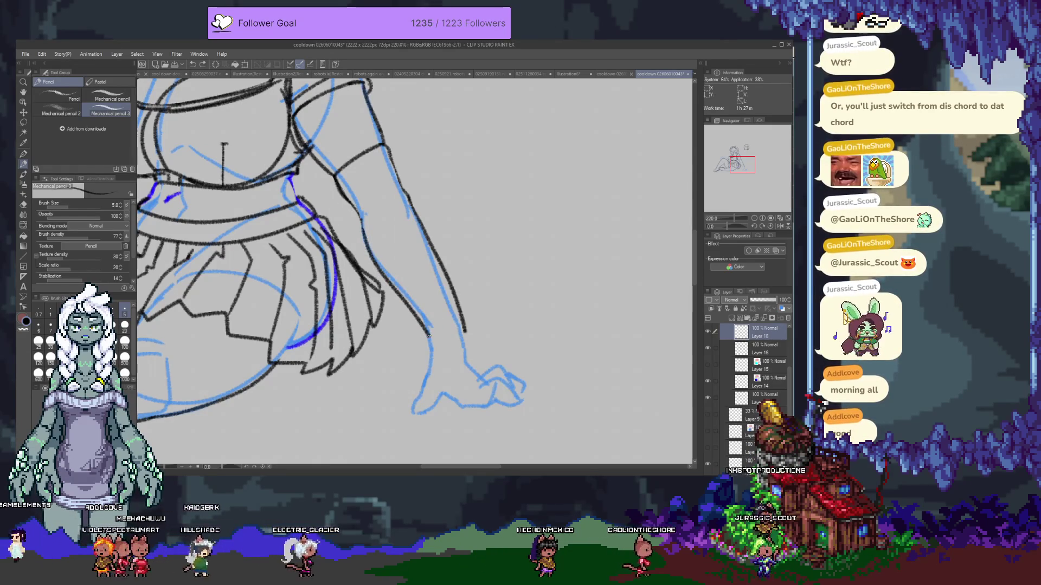
pyautogui.moveTo(362, 235); pyautogui.dragTo(432, 335)
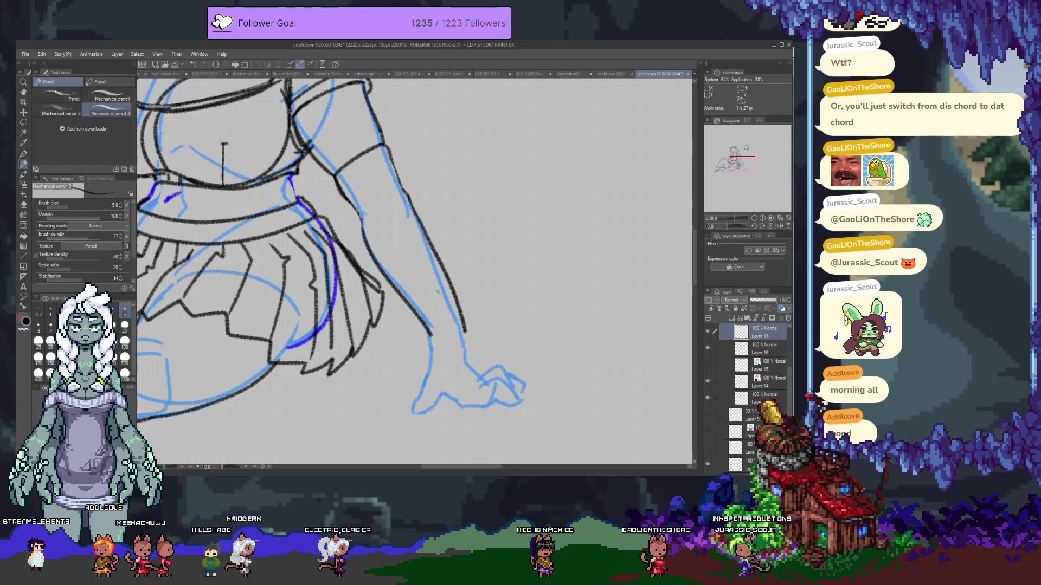
pyautogui.scroll(1, 439, 292)
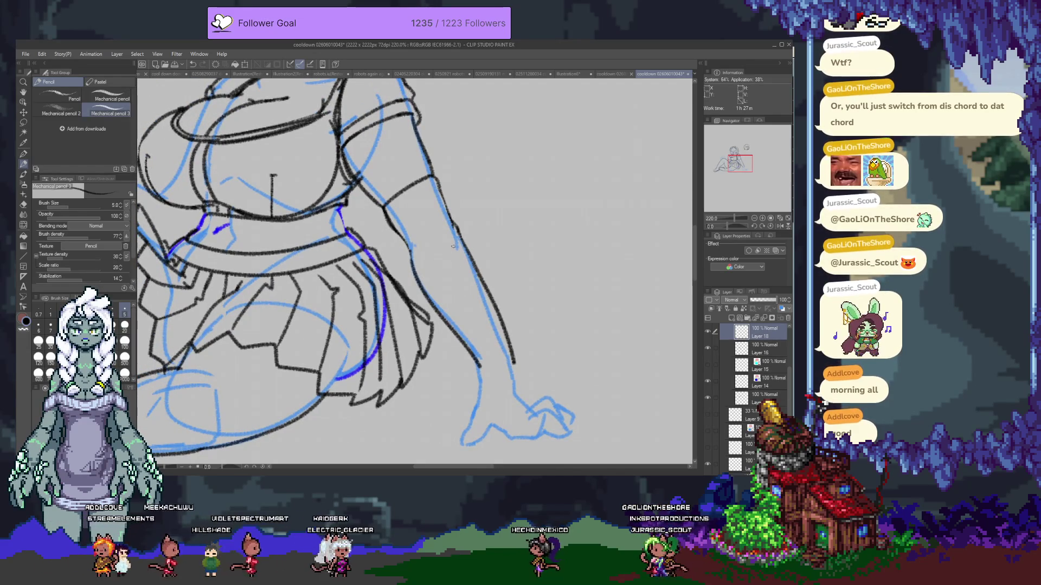
pyautogui.scroll(-2, 358, 263)
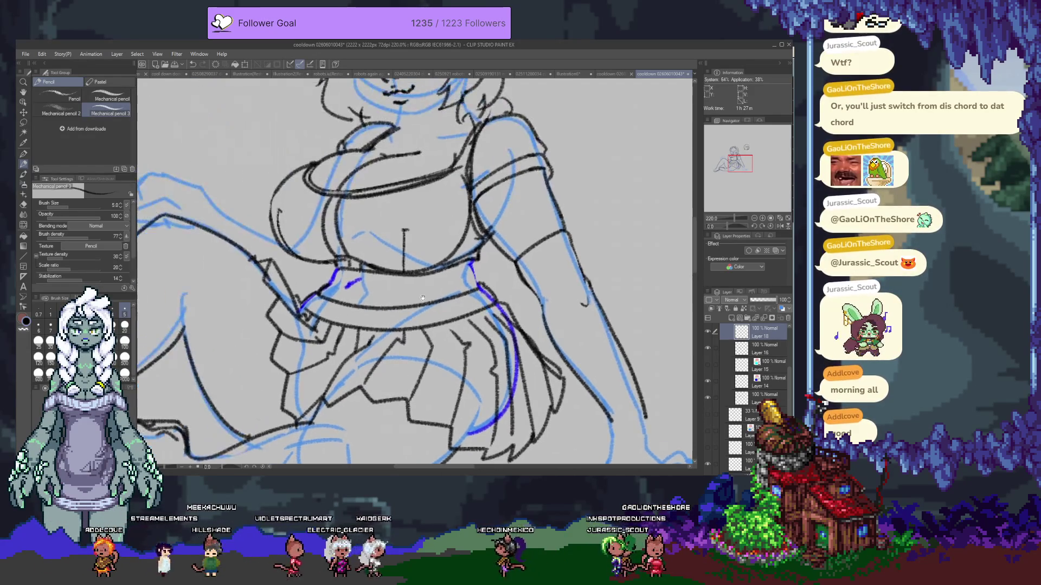
pyautogui.scroll(1, 403, 263)
pyautogui.scroll(1, 403, 263)
pyautogui.moveTo(403, 263)
pyautogui.mouseDown()
pyautogui.moveTo(351, 236)
pyautogui.moveTo(480, 272)
pyautogui.mouseUp()
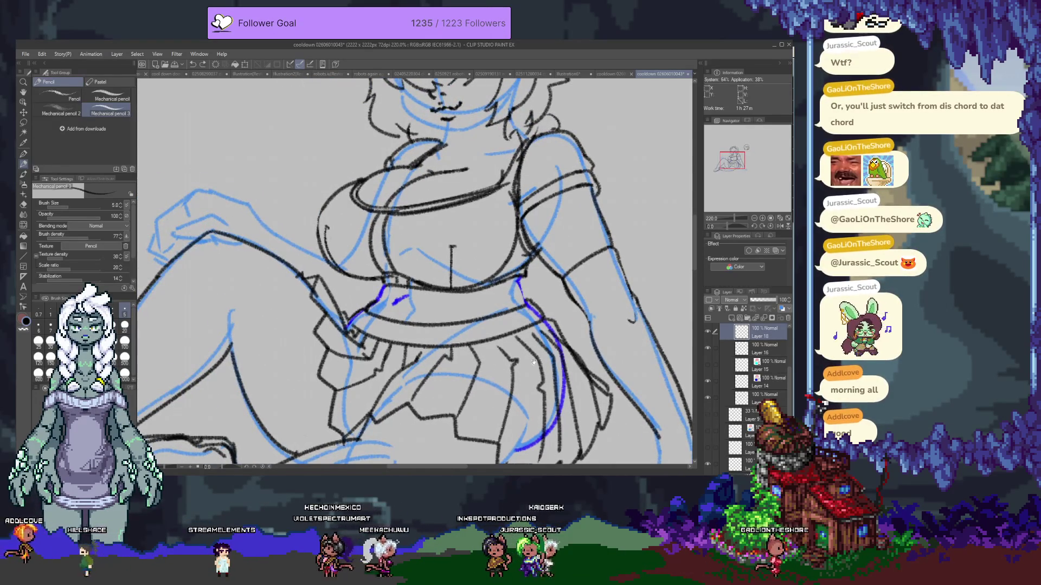
pyautogui.moveTo(534, 364); pyautogui.dragTo(323, 201)
pyautogui.press('e')
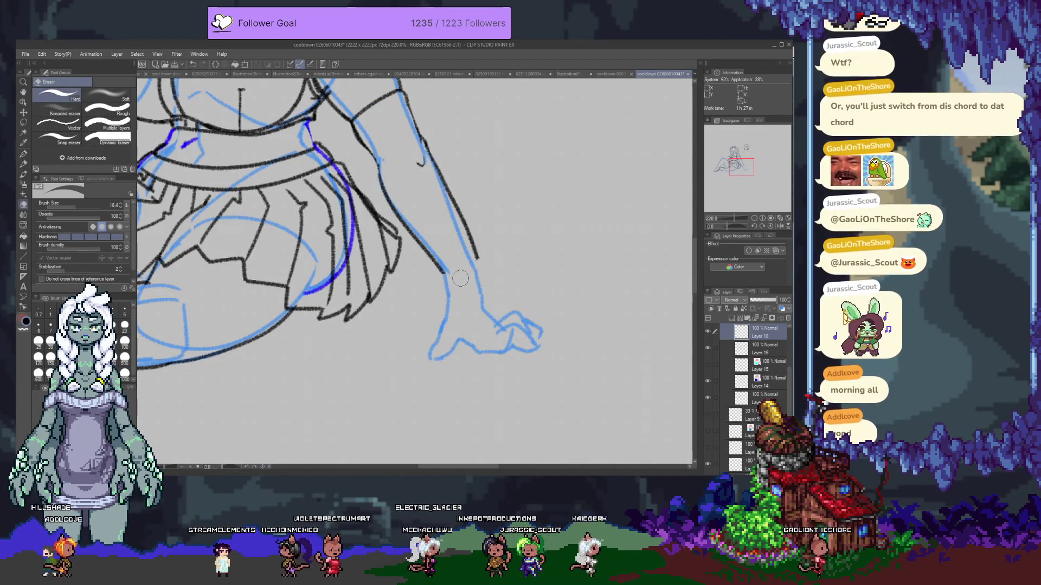
# - Remove the stray knee-joining stroke and ink the lower line of the wrist cuff
pyautogui.press('p')
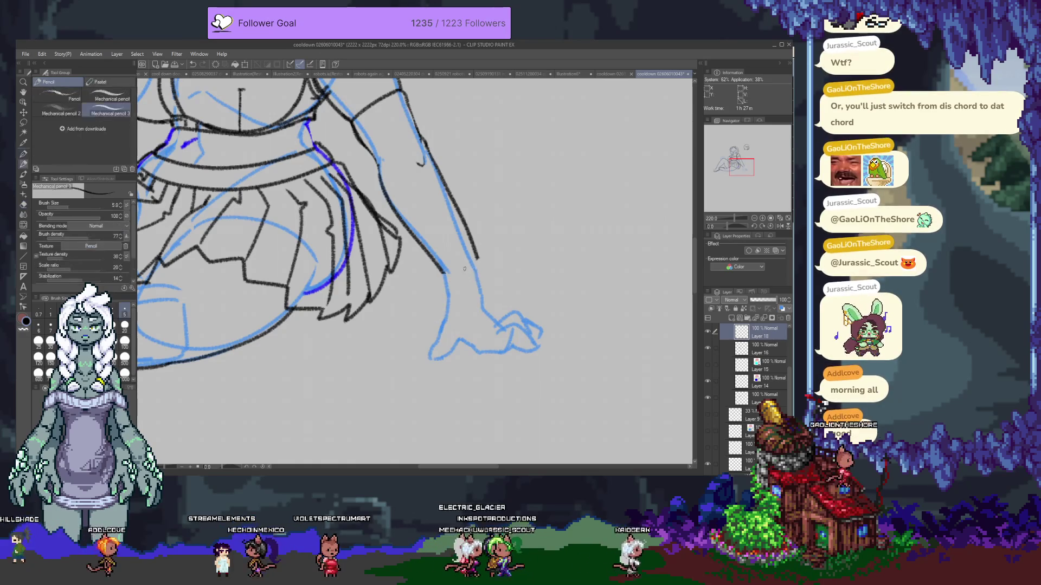
pyautogui.hotkey('ctrl', 'z')
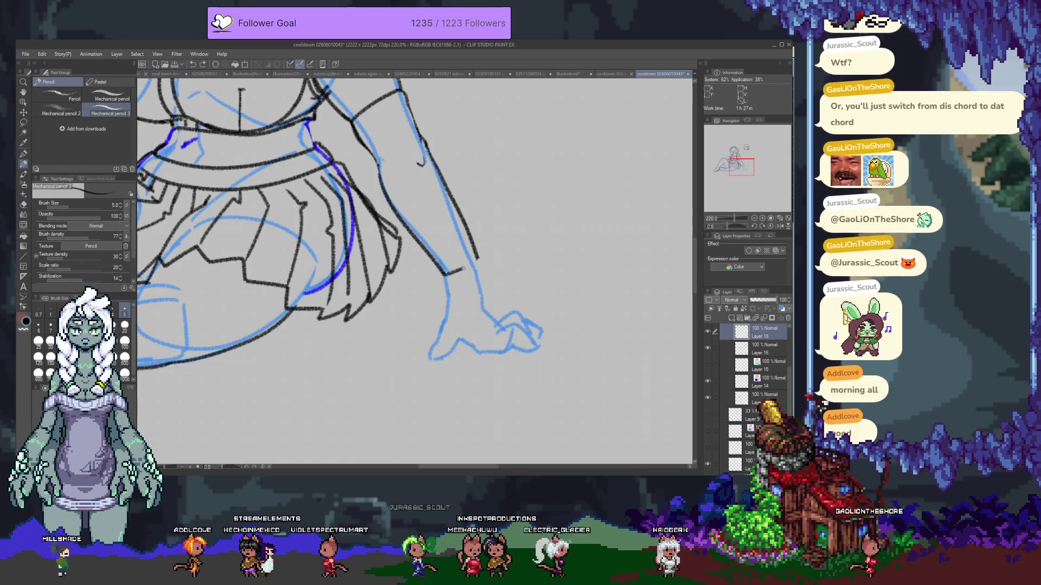
pyautogui.press('e')
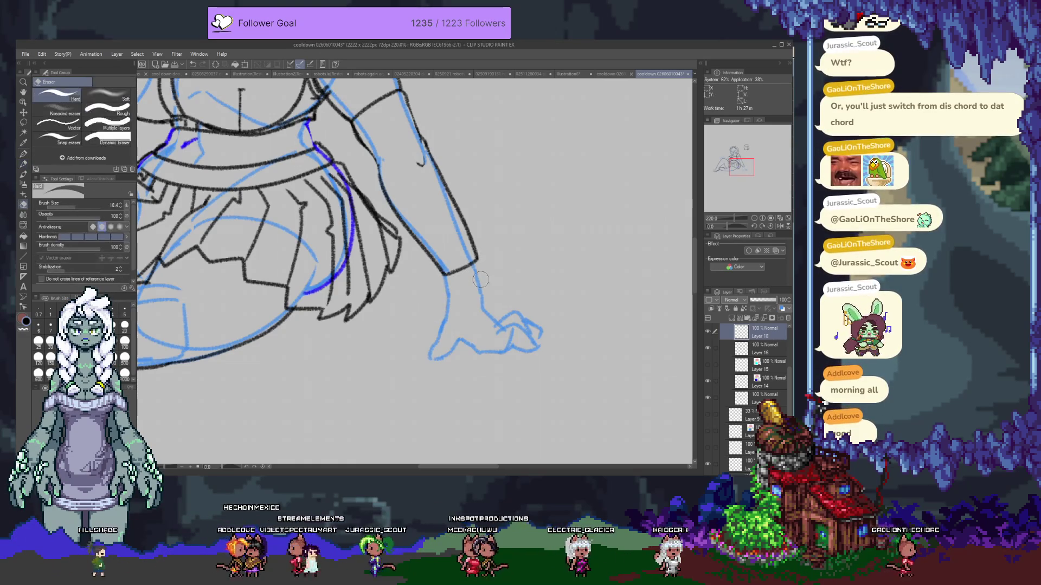
pyautogui.press('p')
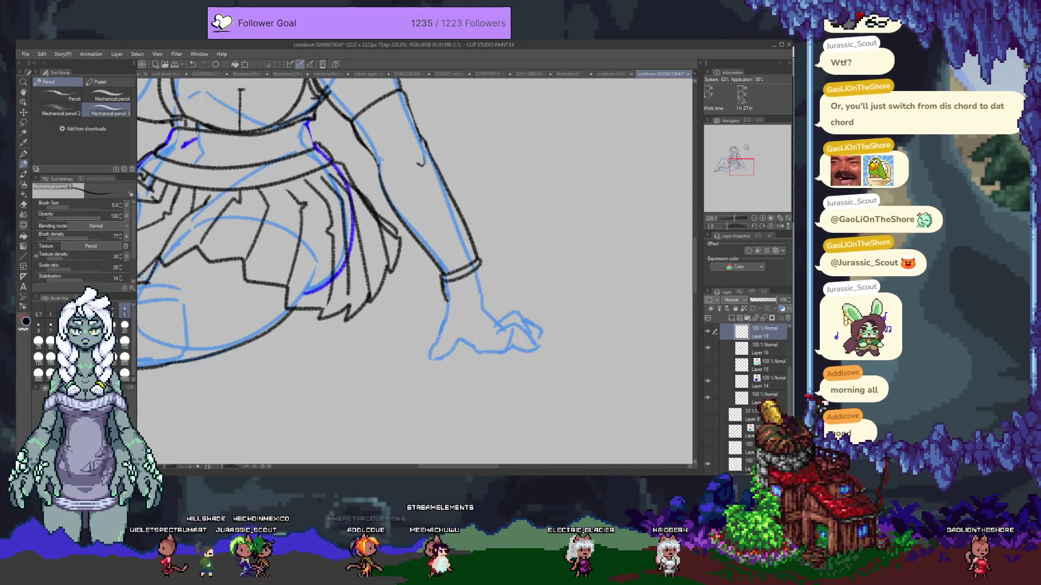
pyautogui.moveTo(472, 293); pyautogui.dragTo(486, 285)
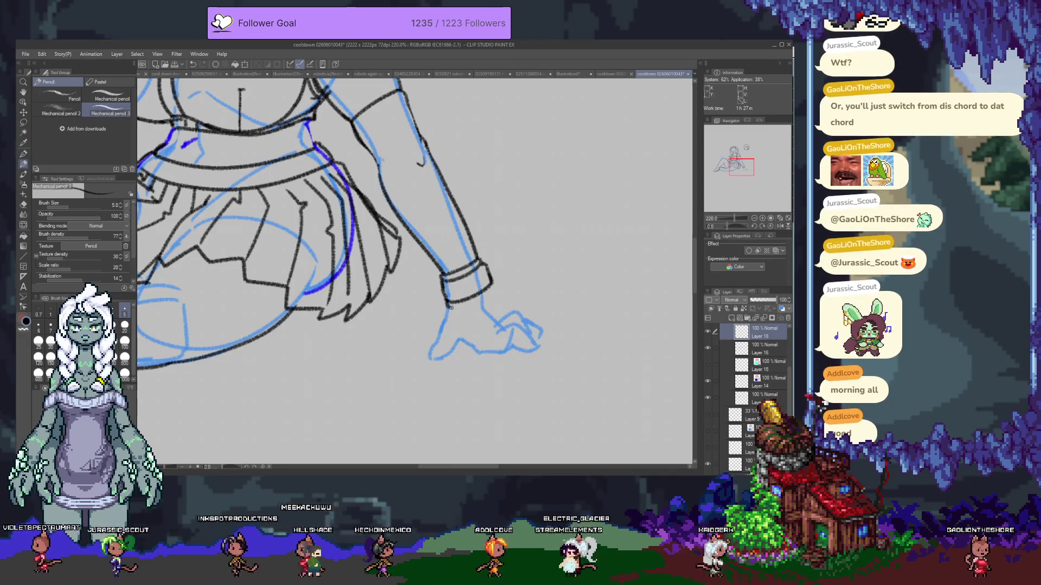
# - Draw the hand's left side, redoing the curling bottom stroke as a cleaner downward line
pyautogui.moveTo(448, 308); pyautogui.dragTo(430, 358)
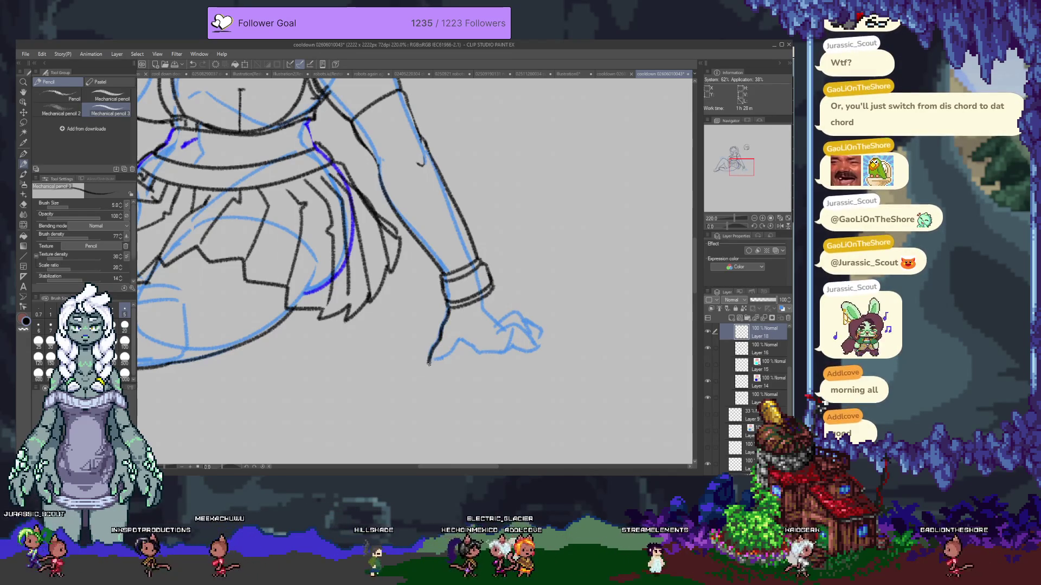
pyautogui.hotkey('ctrl', 'z')
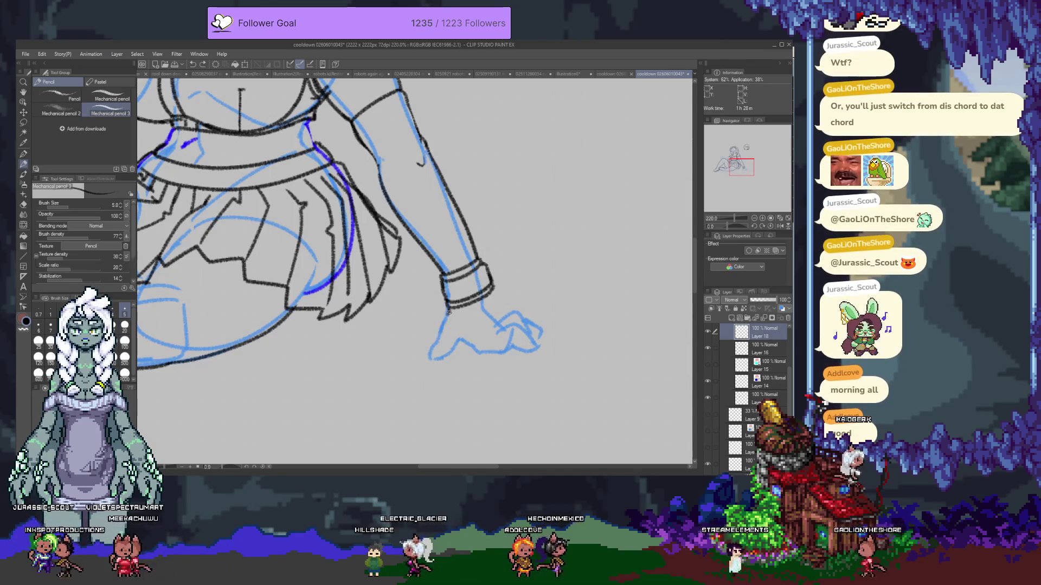
pyautogui.moveTo(443, 329)
pyautogui.mouseDown()
pyautogui.moveTo(441, 357)
pyautogui.moveTo(462, 366)
pyautogui.mouseUp()
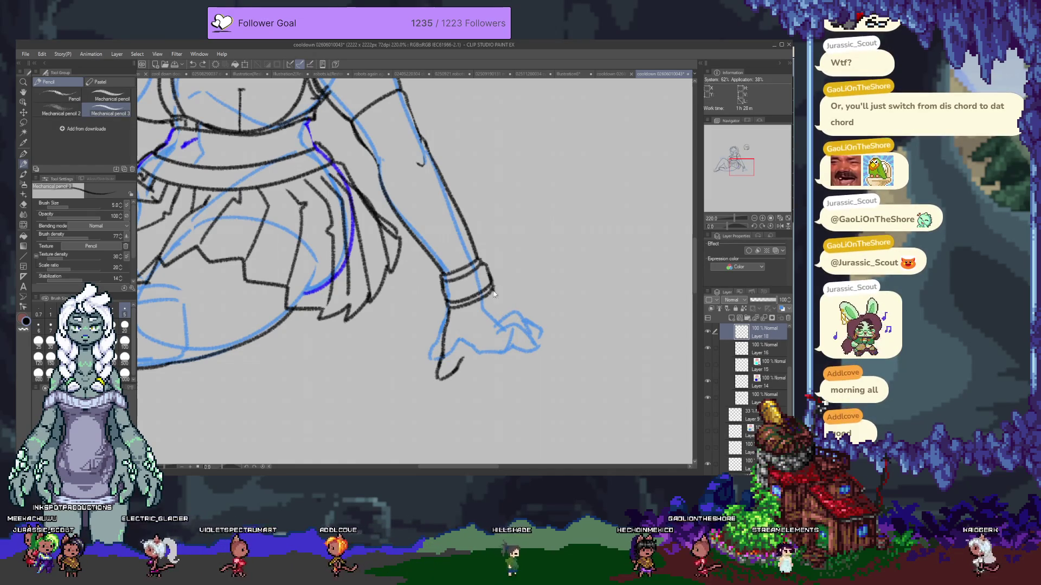
# - Ink the back of the hand below the cuff, its lower edge, and the upper fingers
pyautogui.moveTo(488, 303); pyautogui.dragTo(505, 324)
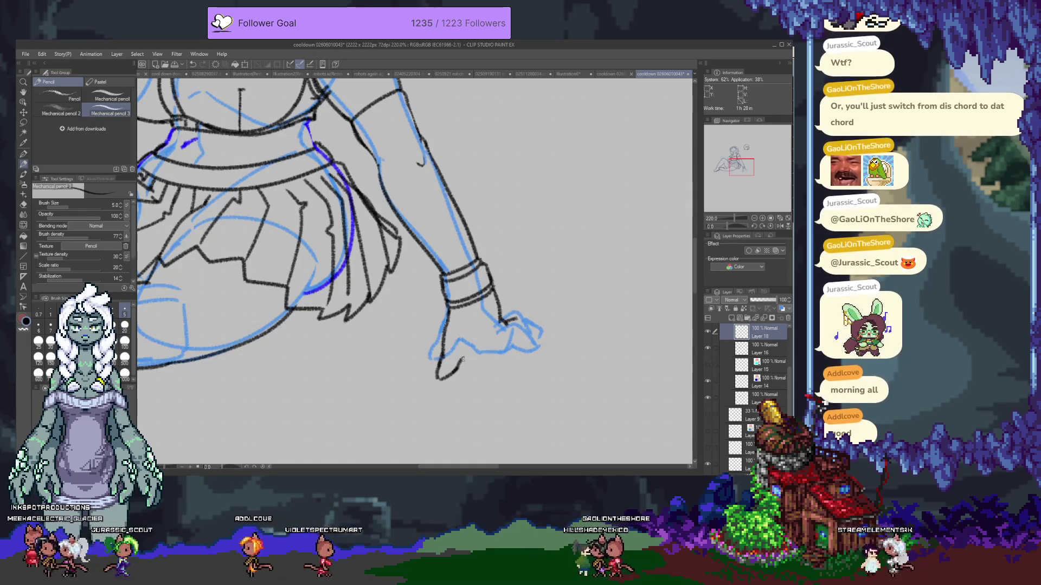
pyautogui.moveTo(457, 359); pyautogui.dragTo(514, 355)
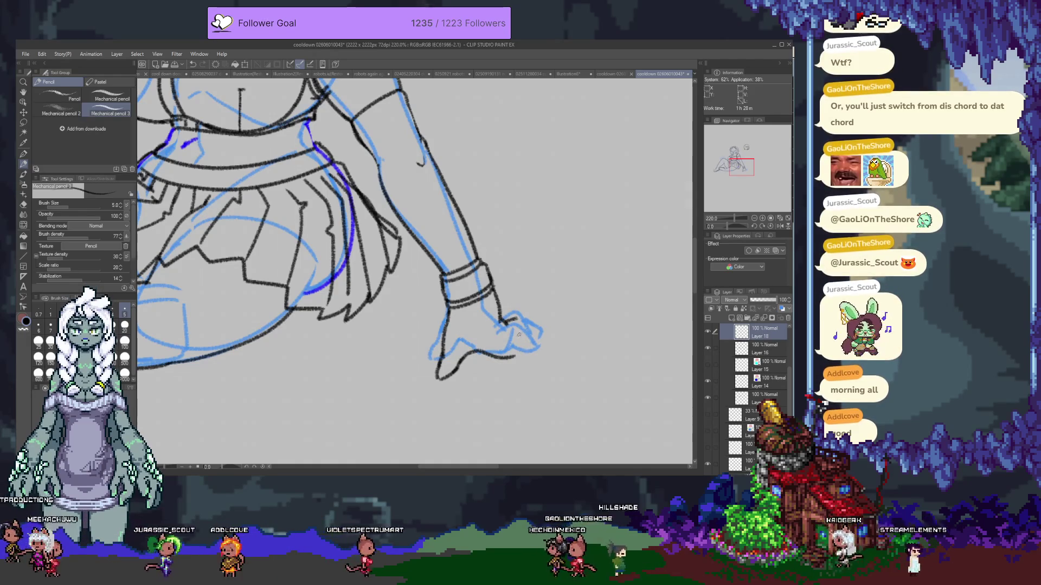
pyautogui.press('e')
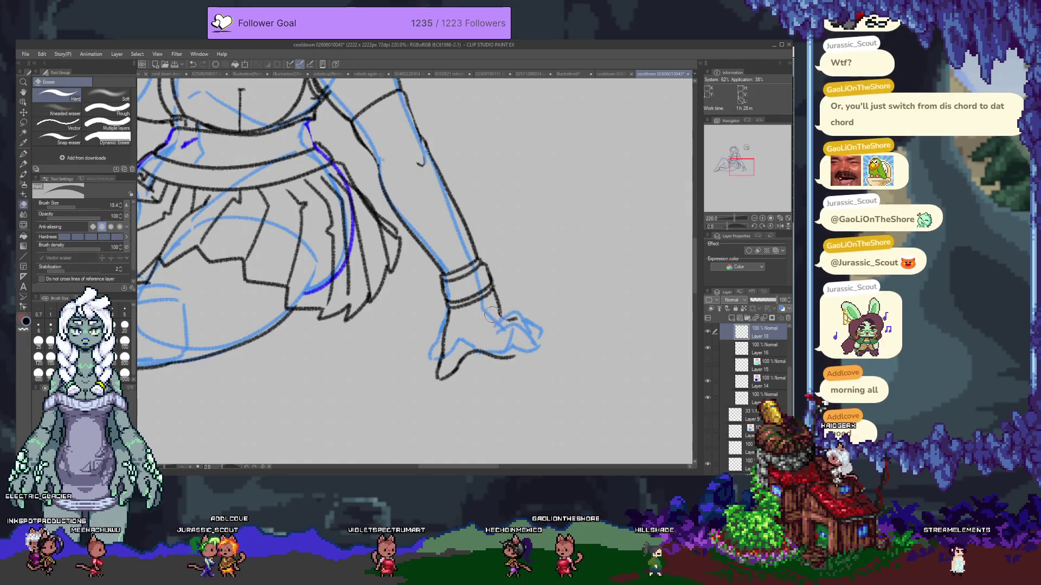
pyautogui.press('p')
pyautogui.moveTo(493, 314); pyautogui.dragTo(520, 328)
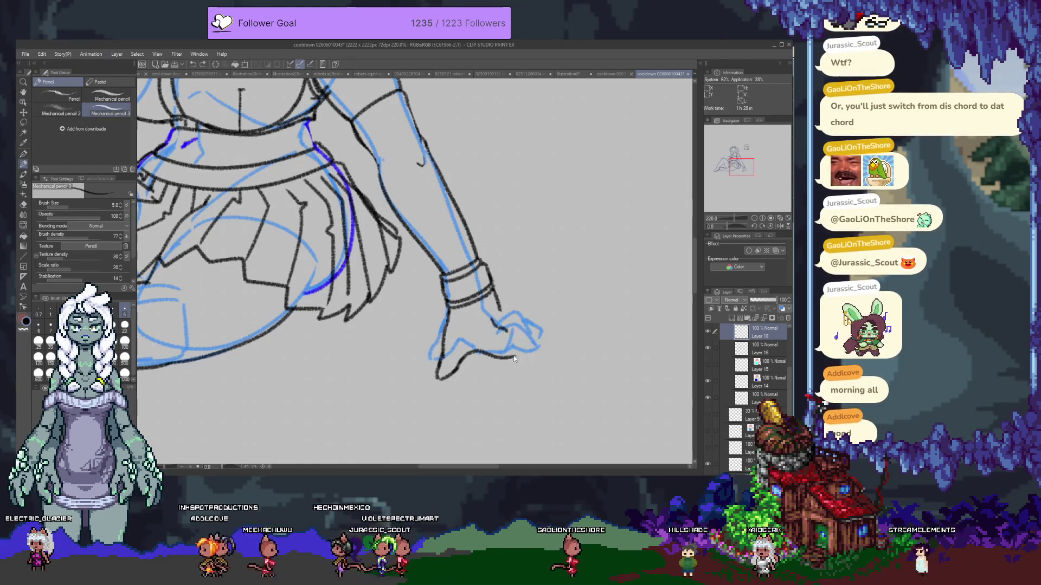
# - Shorten and redraw the hand's bottom edge, then bring the chest and arm into view
pyautogui.press('e')
pyautogui.press('p')
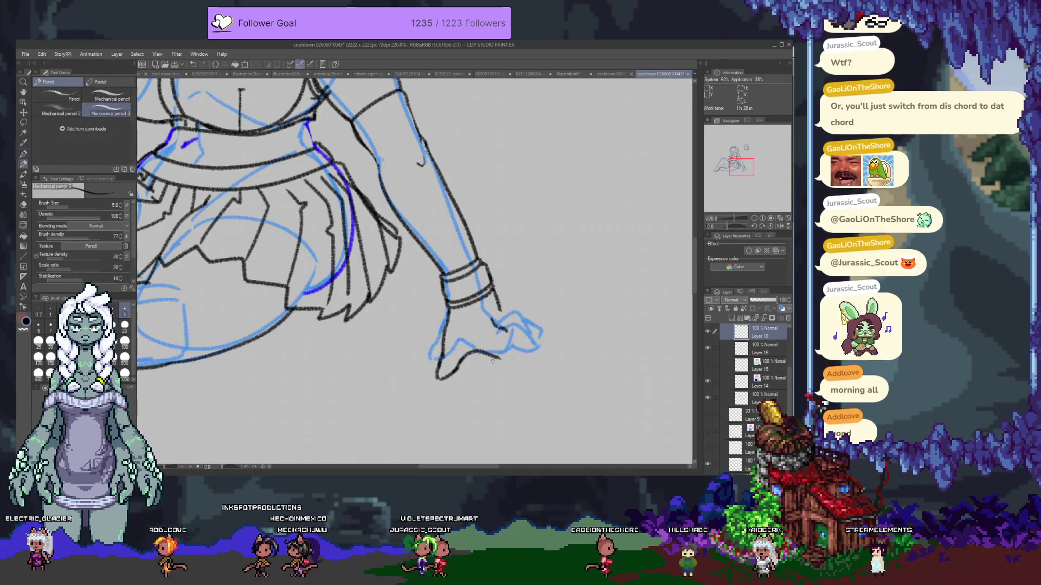
pyautogui.hotkey('ctrl', 'z')
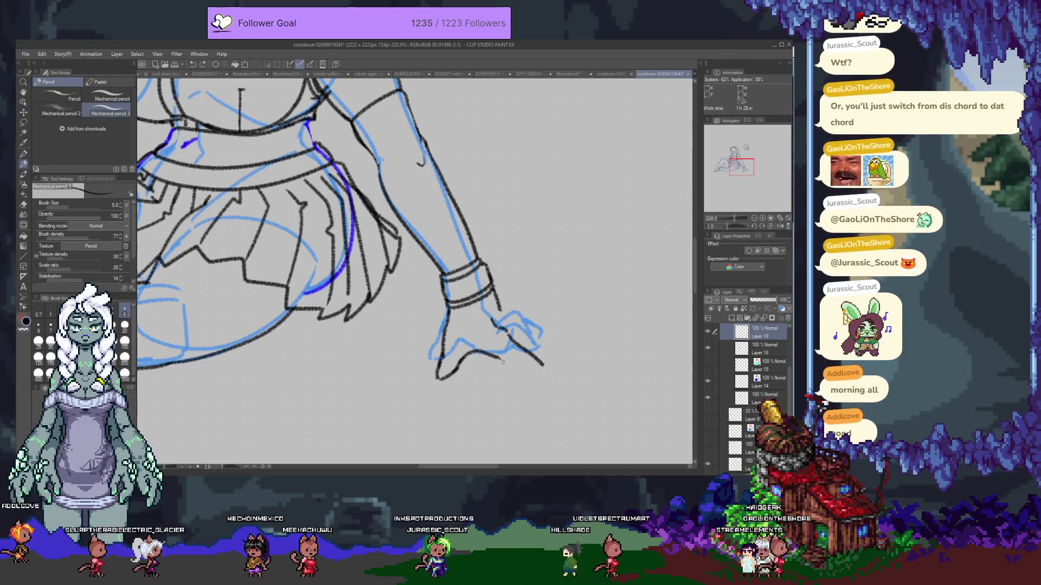
pyautogui.moveTo(497, 327); pyautogui.dragTo(546, 372)
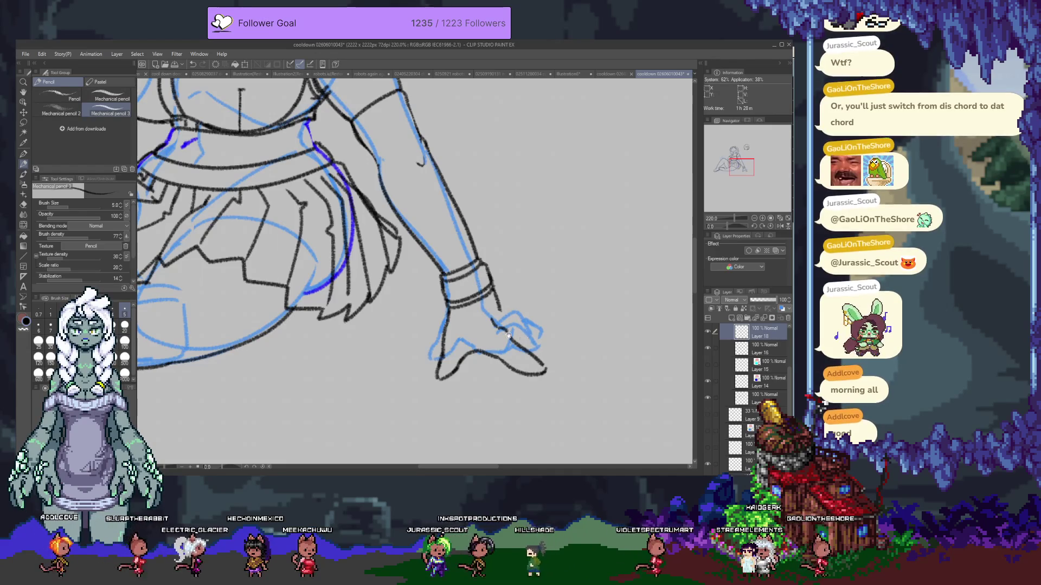
pyautogui.moveTo(472, 244); pyautogui.dragTo(545, 325)
pyautogui.scroll(-3, 414, 269)
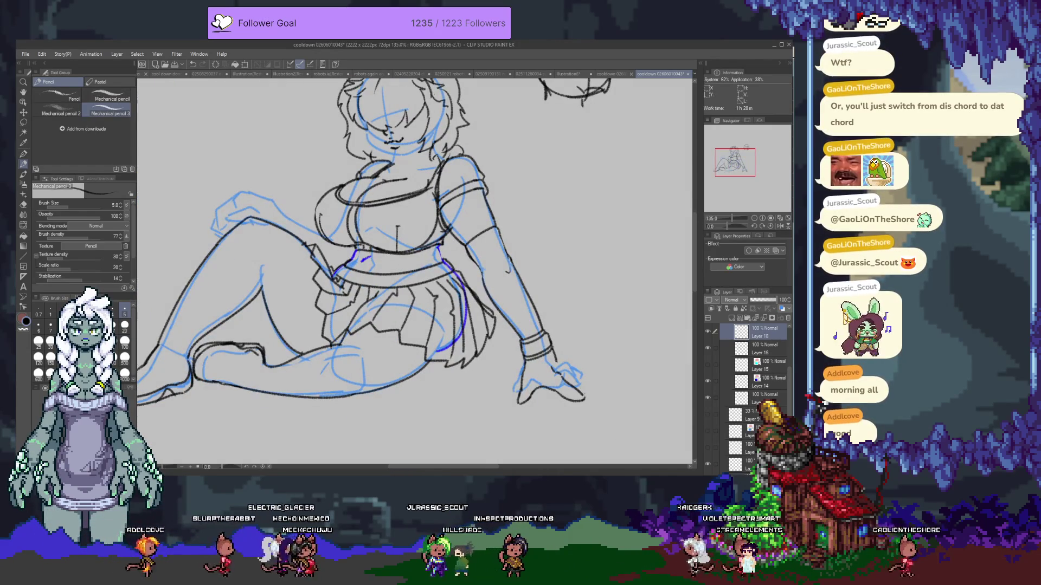
pyautogui.scroll(2, 415, 268)
# - Erase a small stray line near the wrist
pyautogui.moveTo(488, 325); pyautogui.dragTo(326, 249)
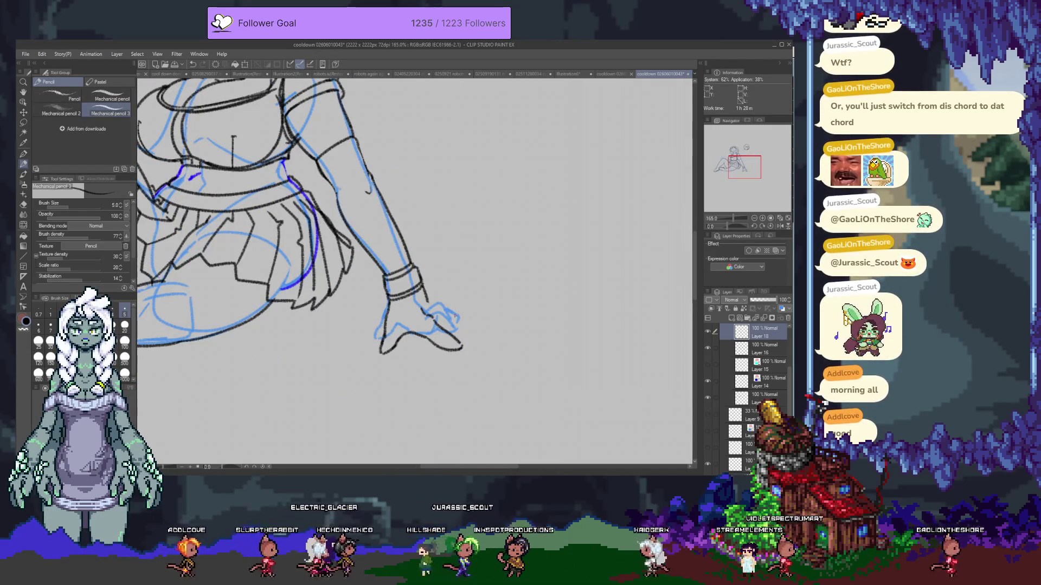
pyautogui.press('e')
pyautogui.moveTo(403, 232); pyautogui.dragTo(392, 214)
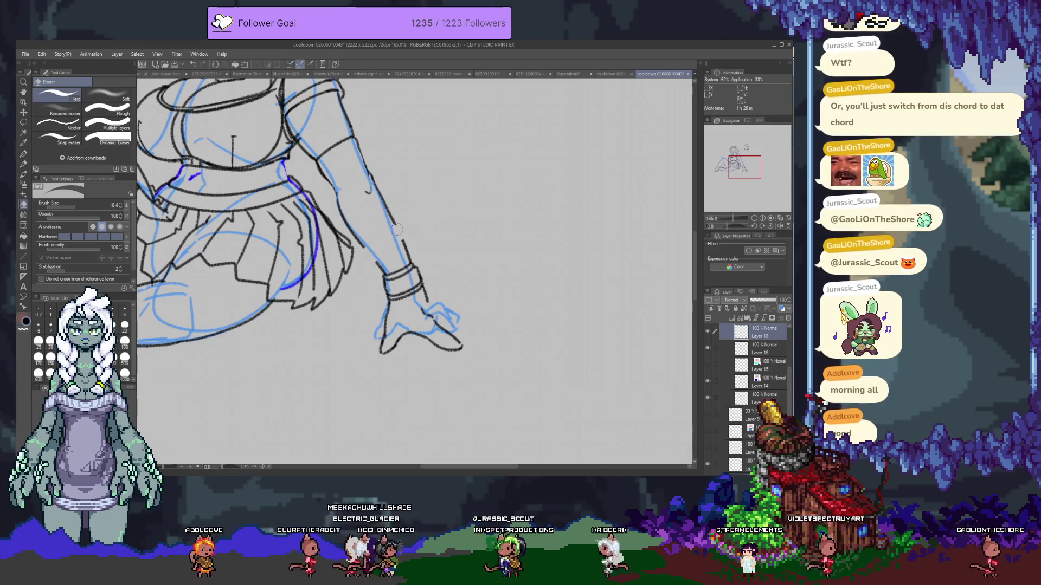
# - Lasso the inked hand, move it up and slightly left under the wrist, and deselect
pyautogui.press('m')
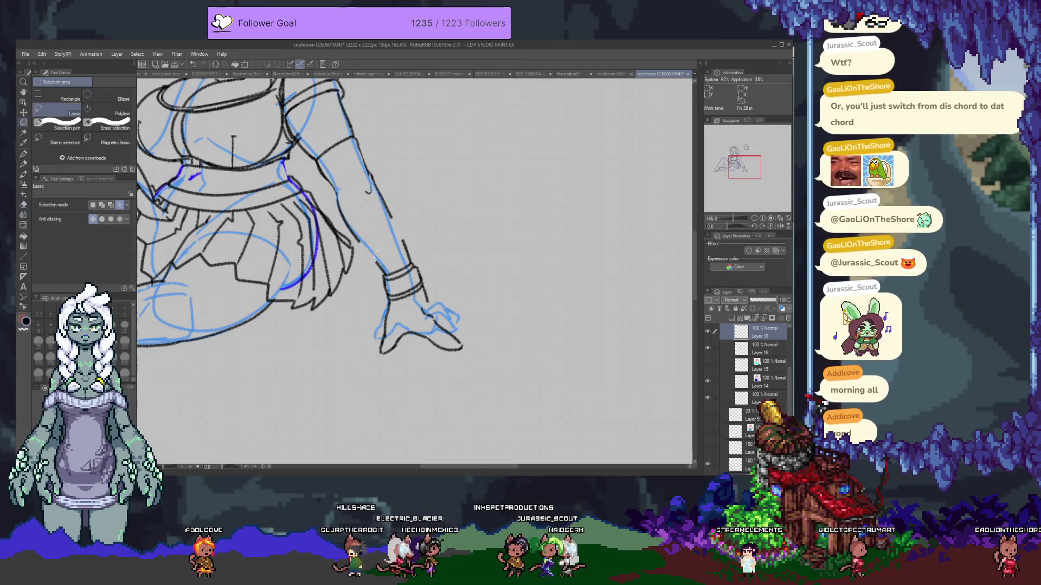
pyautogui.moveTo(351, 347); pyautogui.dragTo(348, 277)
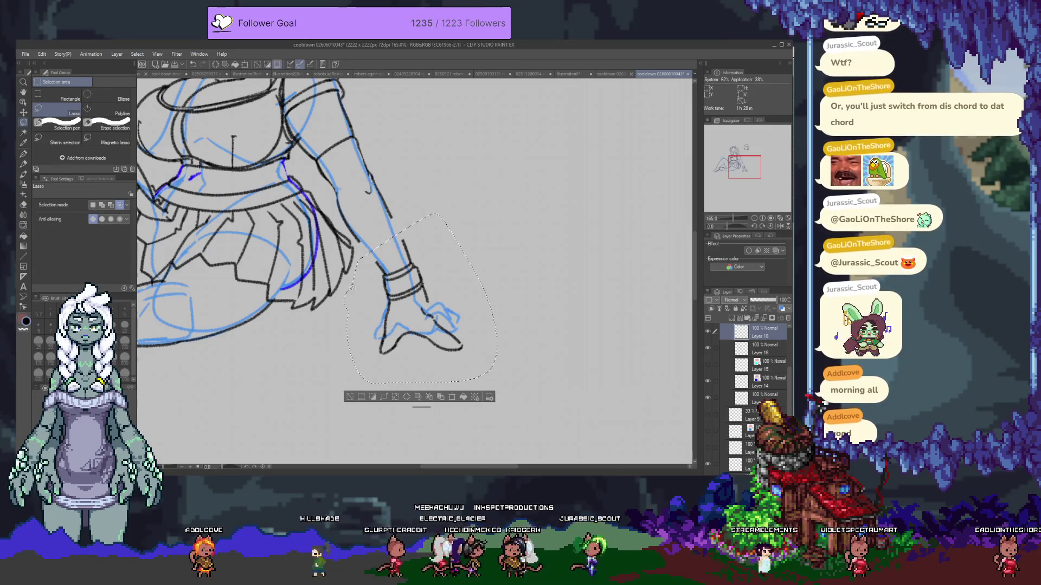
pyautogui.press('k')
pyautogui.moveTo(396, 332); pyautogui.dragTo(404, 308)
pyautogui.hotkey('ctrl', 'd')
pyautogui.press('e')
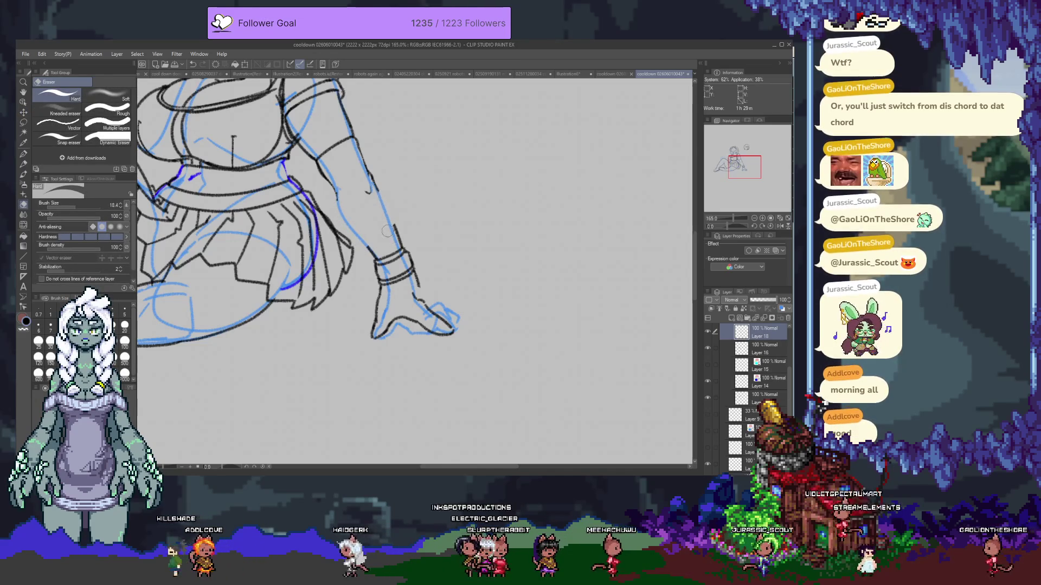
# - Erase the black lines at the hand's left edge
pyautogui.press('p')
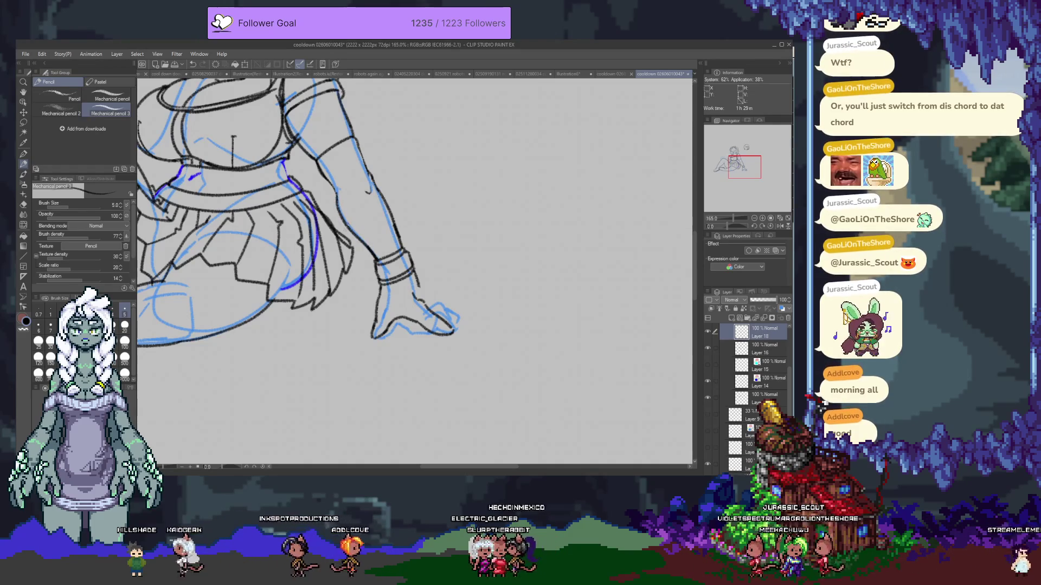
pyautogui.press('e')
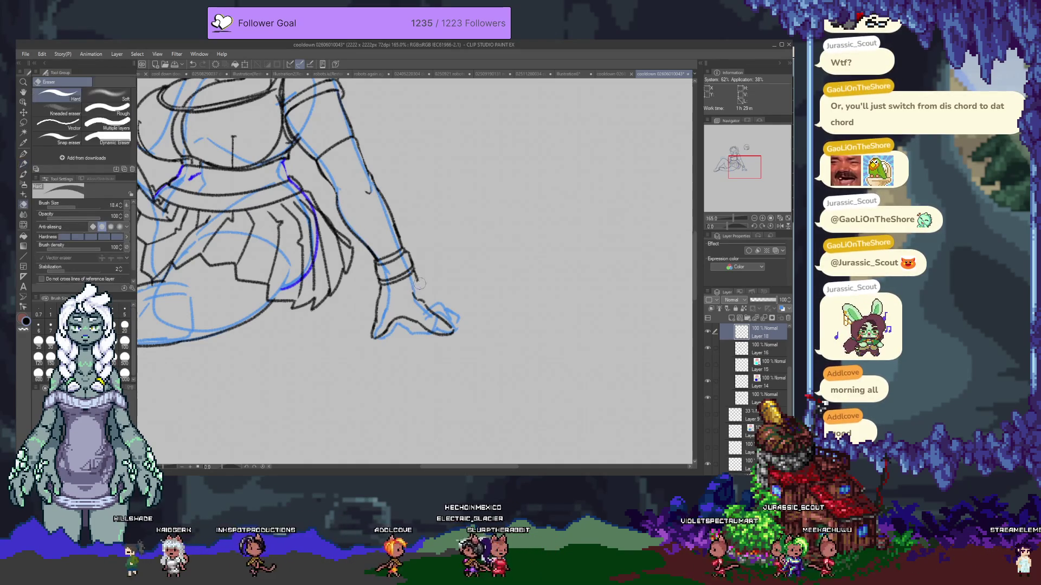
pyautogui.press('p')
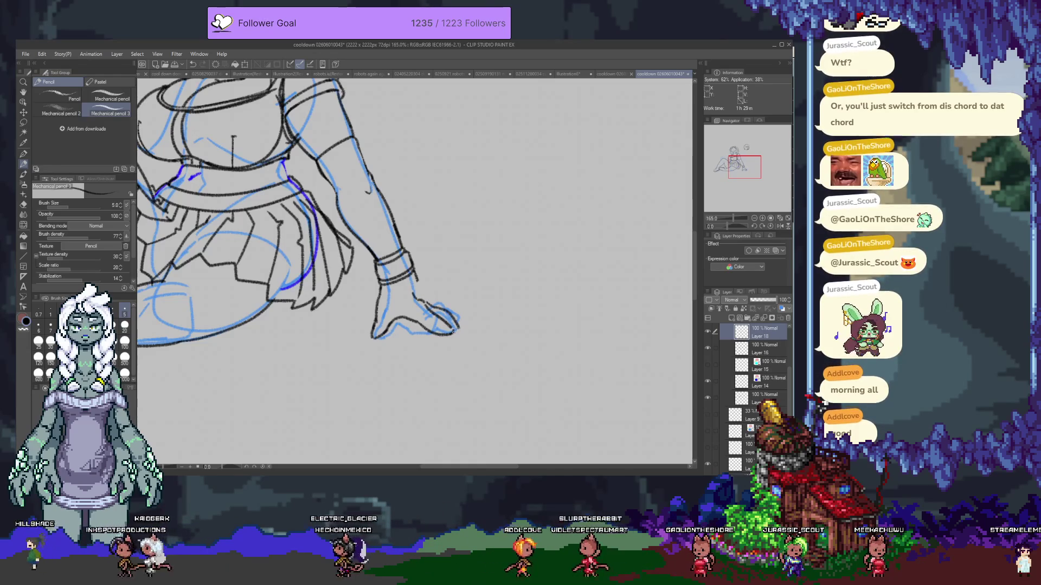
pyautogui.press('e')
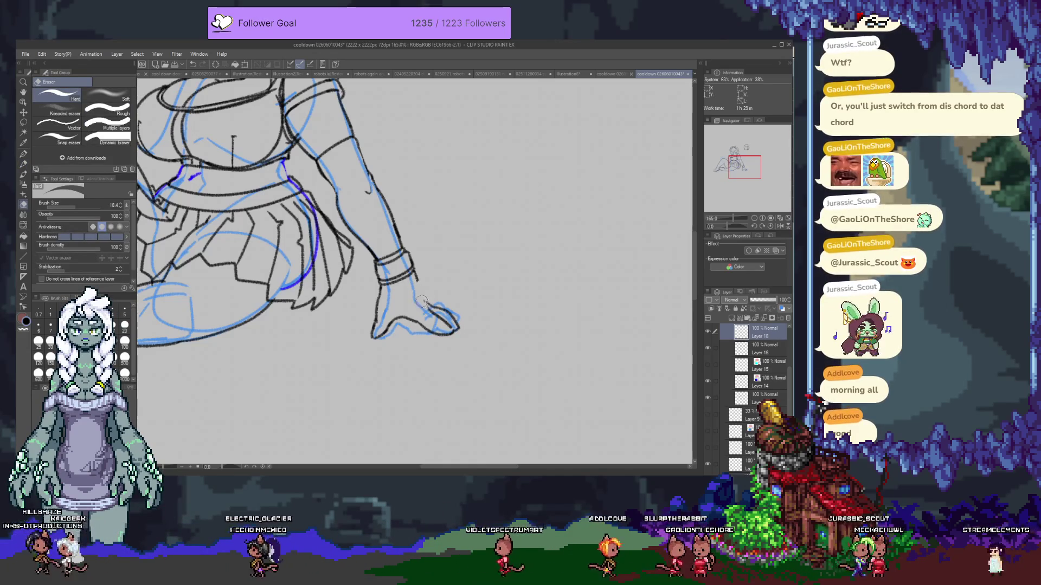
pyautogui.press('p')
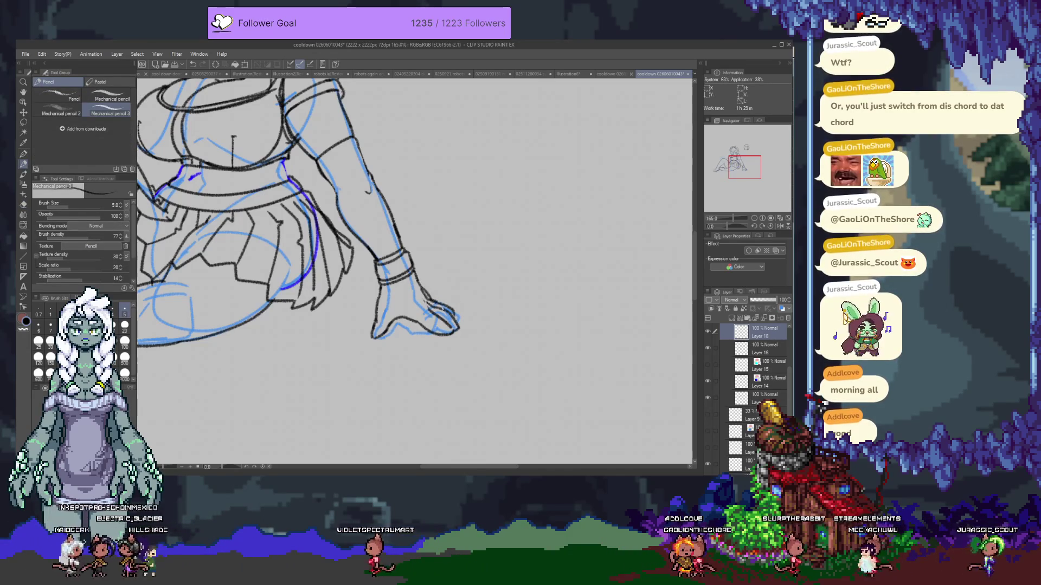
pyautogui.press('e')
pyautogui.moveTo(376, 308); pyautogui.dragTo(378, 334)
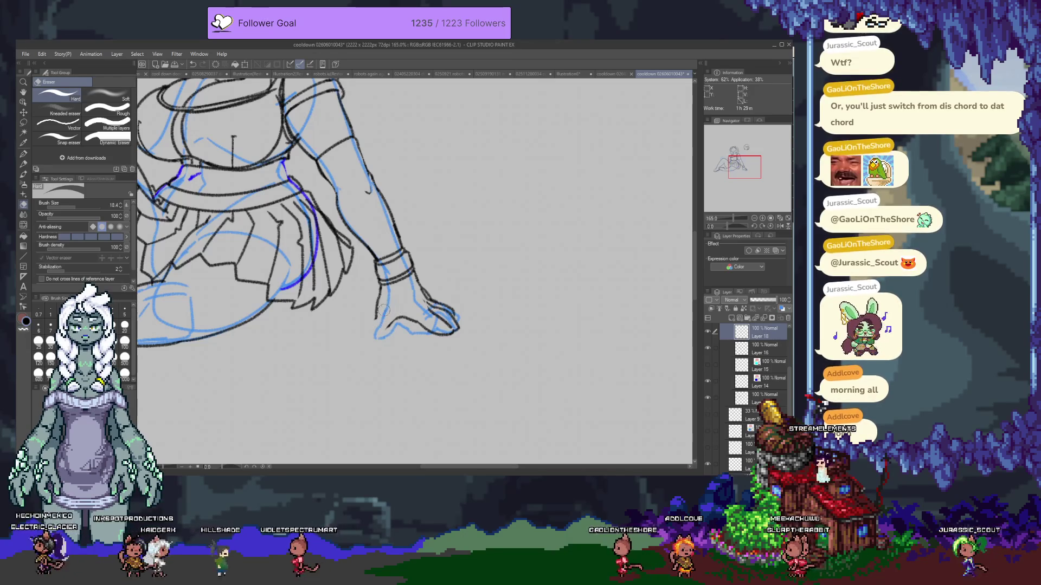
# - Redraw the hand's left edge twice, keeping the straighter version, then bring the upper body into view
pyautogui.press('p')
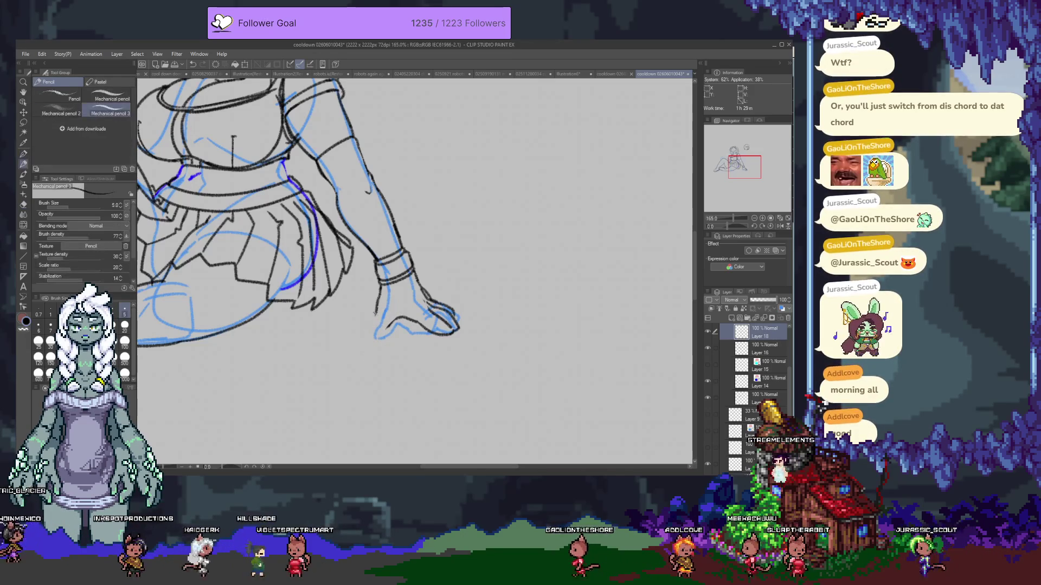
pyautogui.moveTo(377, 309); pyautogui.dragTo(365, 337)
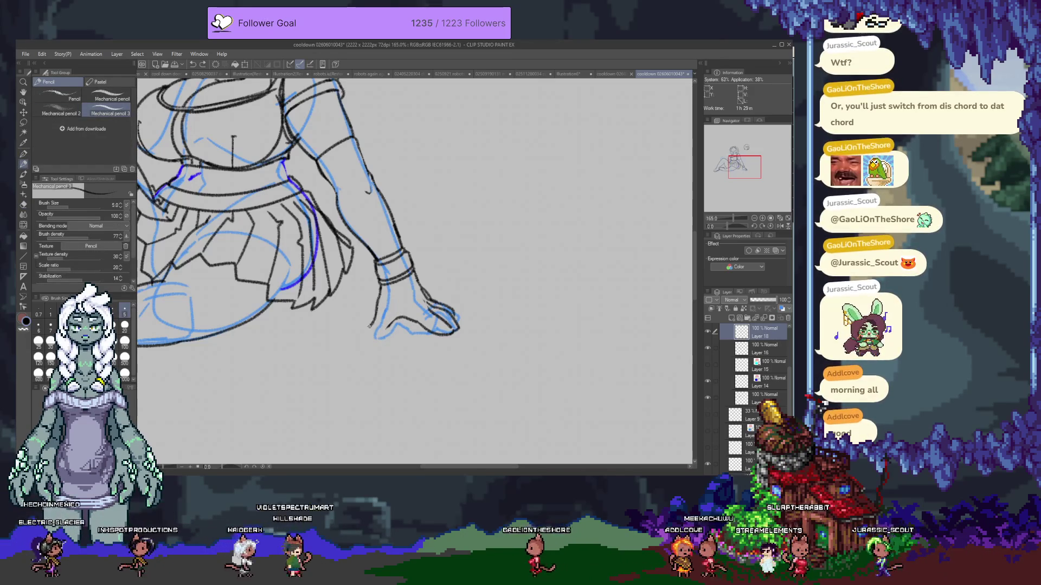
pyautogui.hotkey('ctrl', 'z')
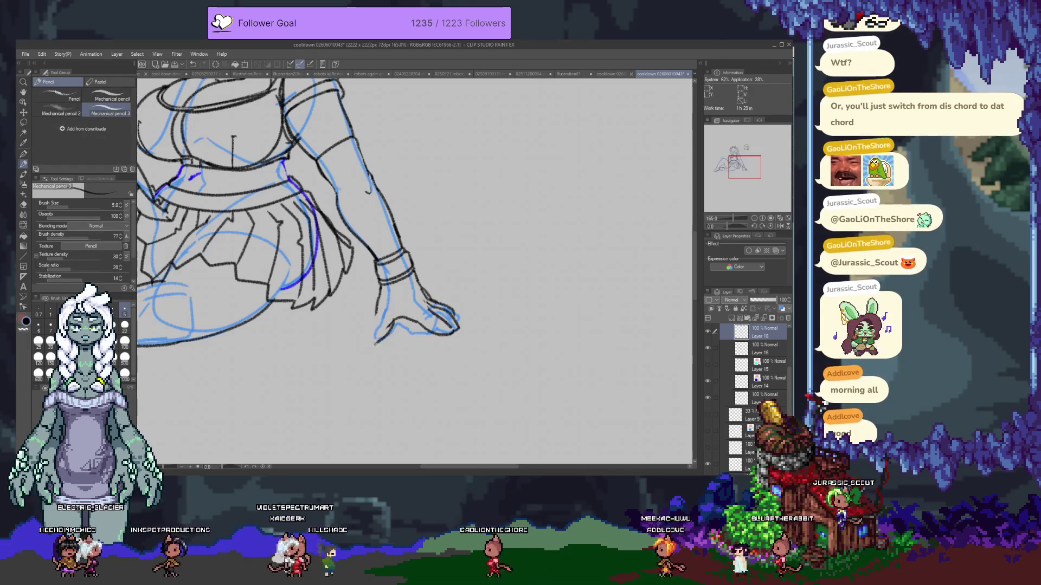
pyautogui.press('e')
pyautogui.press('p')
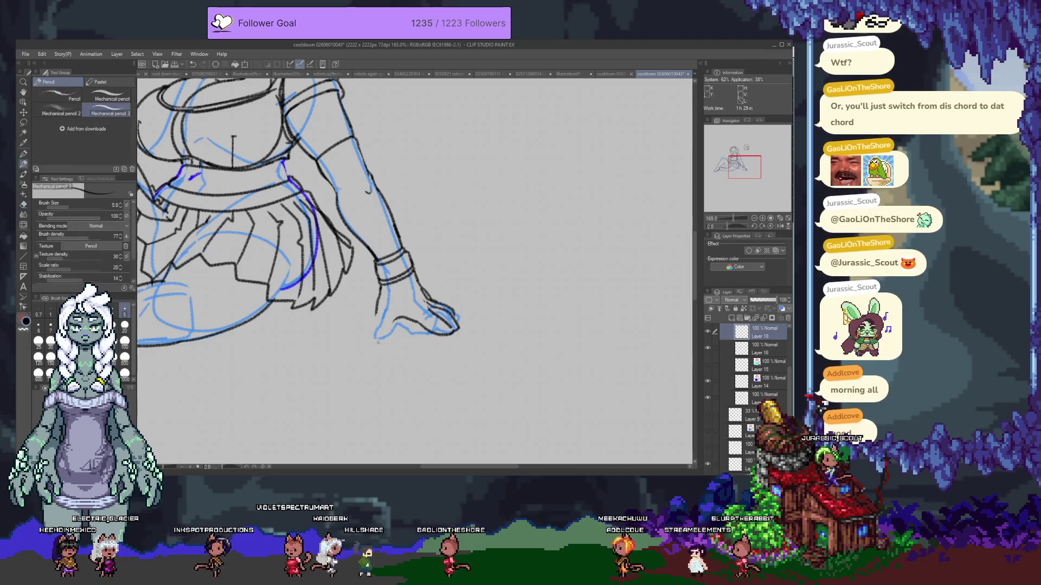
pyautogui.moveTo(377, 298)
pyautogui.mouseDown()
pyautogui.moveTo(366, 336)
pyautogui.moveTo(373, 325)
pyautogui.moveTo(380, 342)
pyautogui.mouseUp()
pyautogui.hotkey('ctrl', 'z')
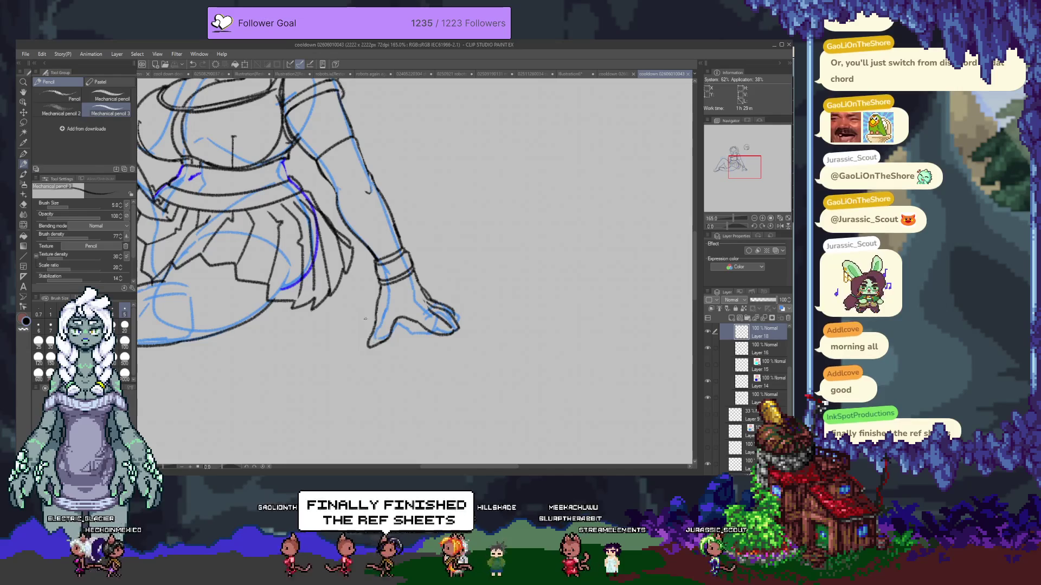
pyautogui.moveTo(293, 290); pyautogui.dragTo(382, 338)
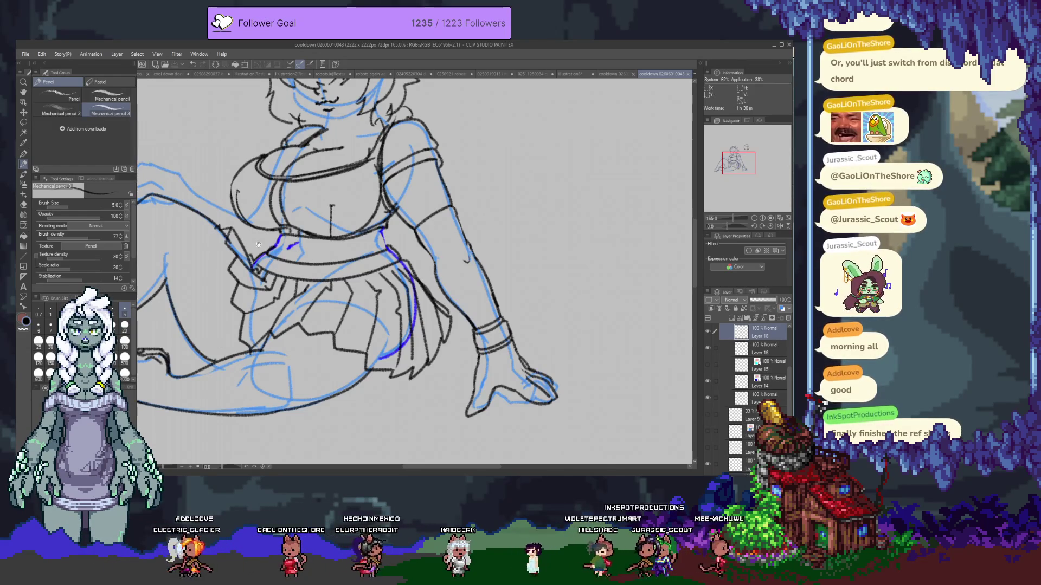
pyautogui.moveTo(414, 271); pyautogui.dragTo(546, 312)
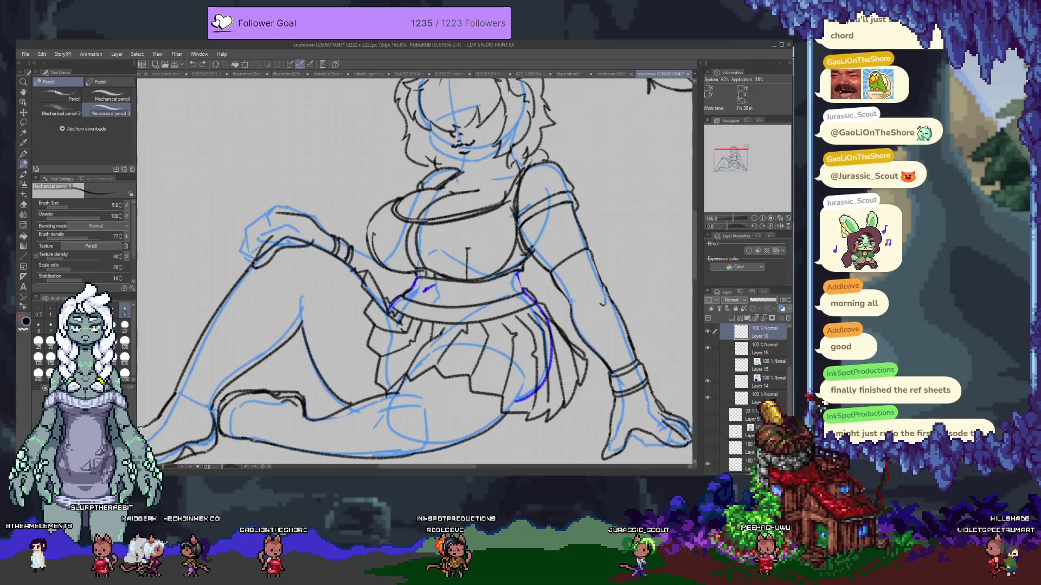
pyautogui.press('e')
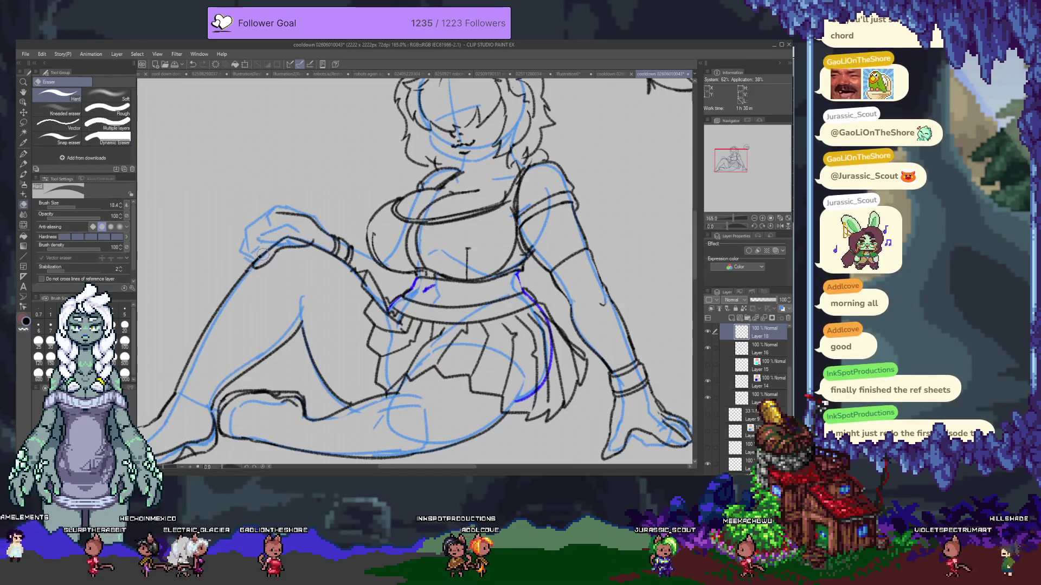
pyautogui.press('p')
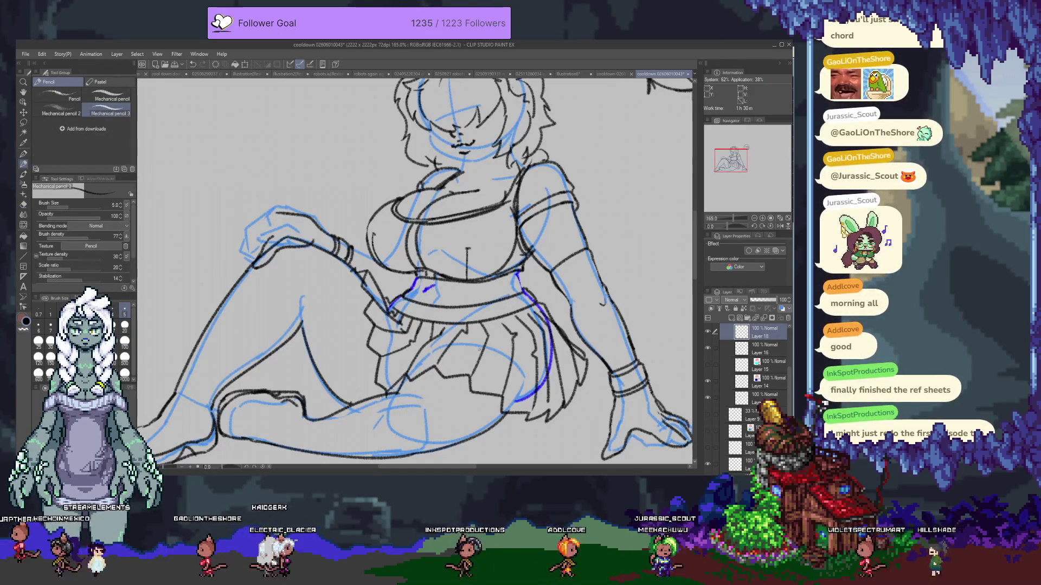
pyautogui.moveTo(302, 381)
pyautogui.mouseDown()
pyautogui.moveTo(391, 331)
pyautogui.moveTo(360, 281)
pyautogui.moveTo(335, 264)
pyautogui.mouseUp()
pyautogui.press('e')
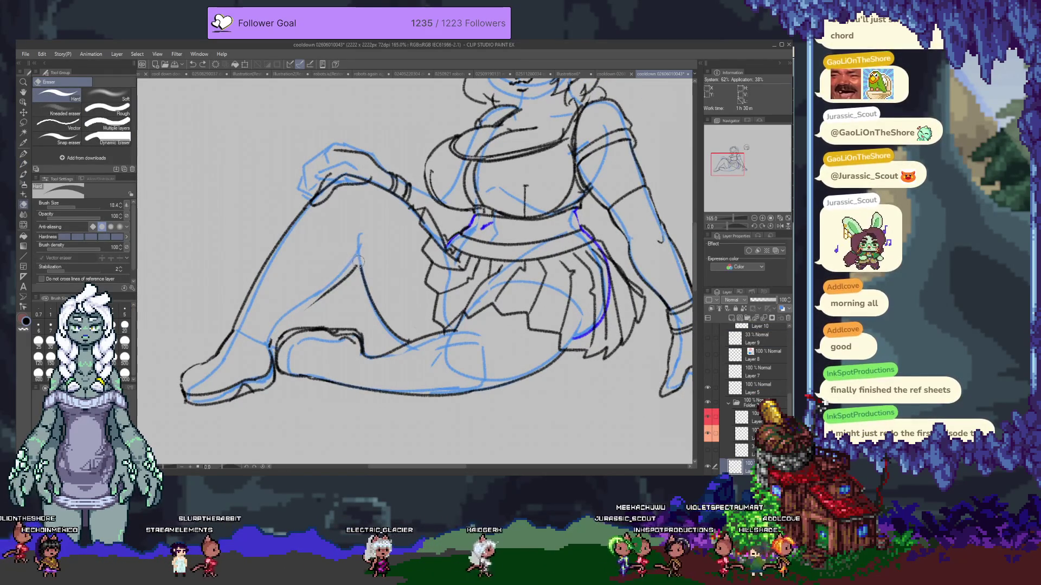
pyautogui.press('p')
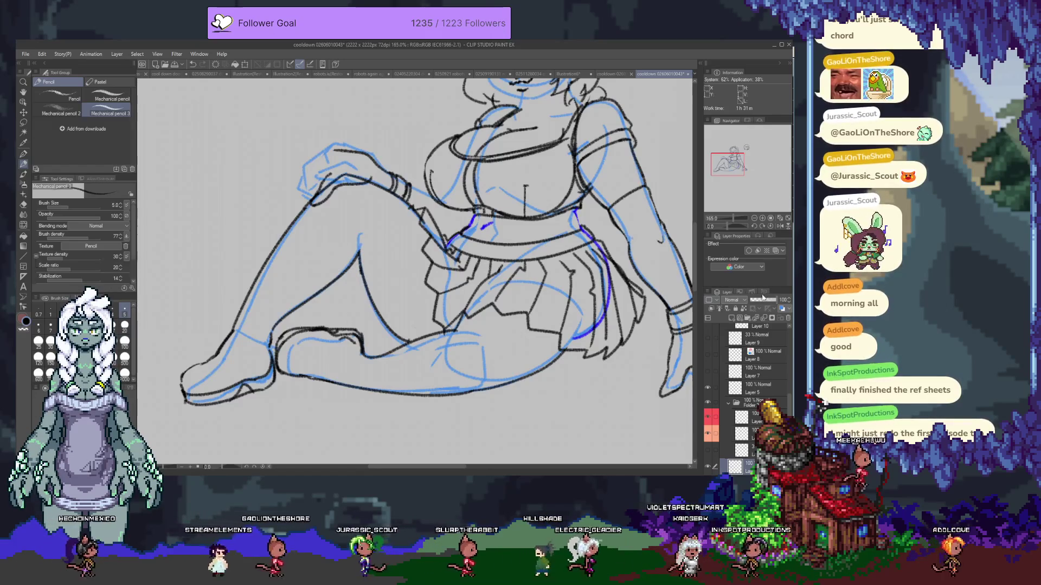
pyautogui.click(779, 250)
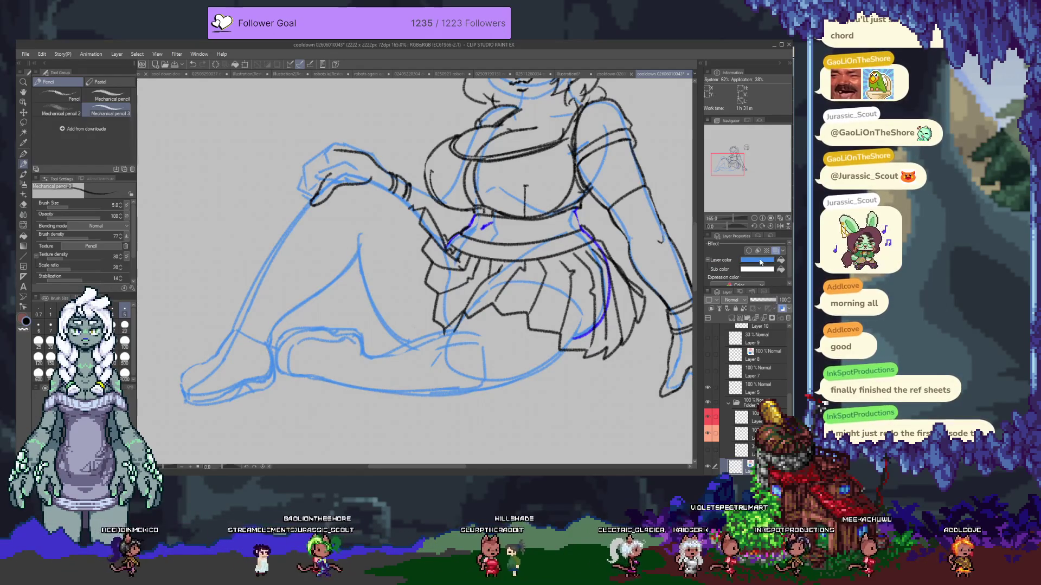
# - Set the leg-line layer colour to a darker blue-purple and add new Layer 18 above it
pyautogui.click(779, 260)
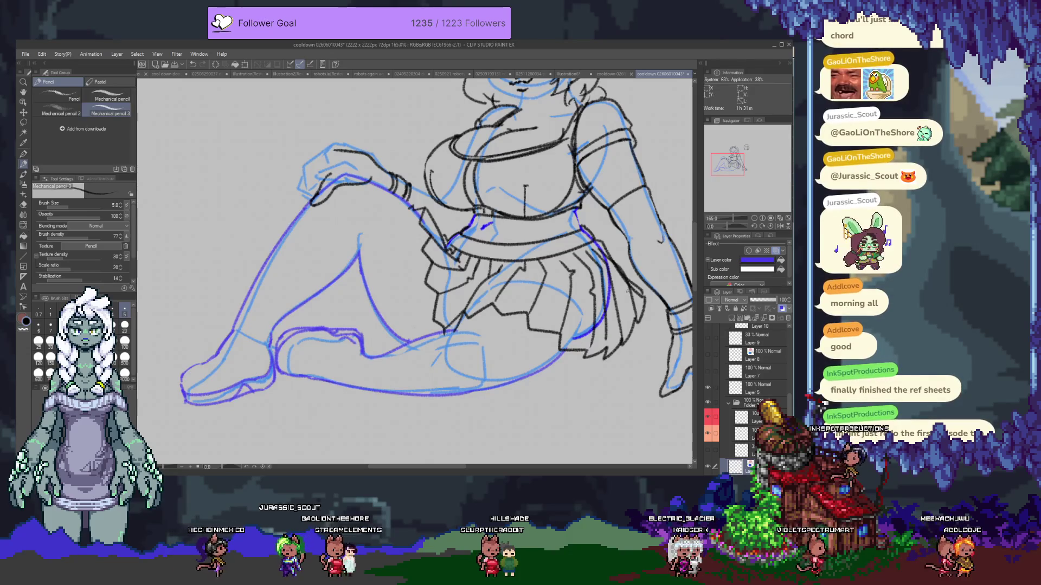
pyautogui.hotkey('ctrl', 'shift', 'n')
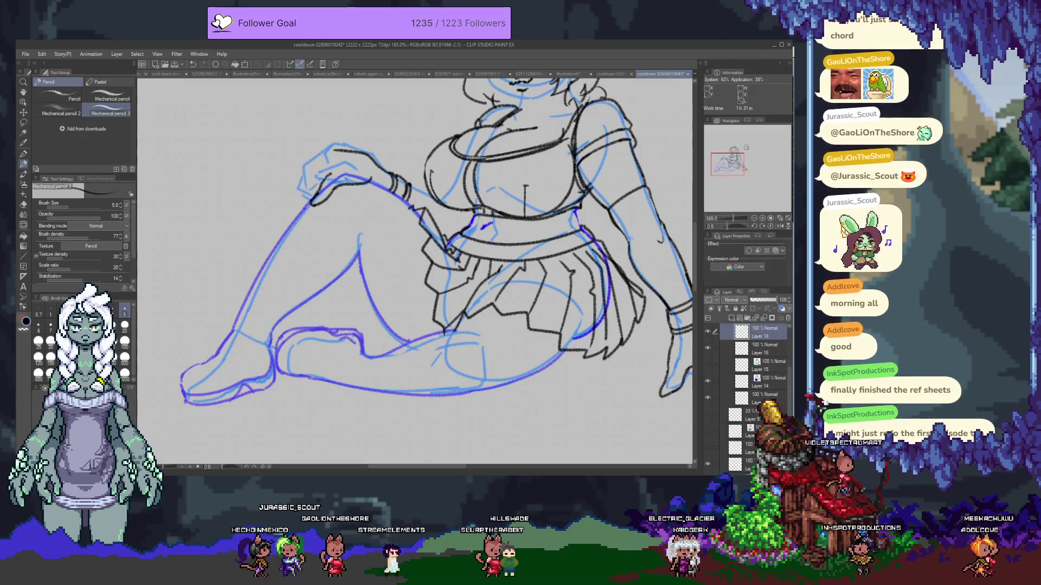
pyautogui.moveTo(343, 210); pyautogui.dragTo(382, 222)
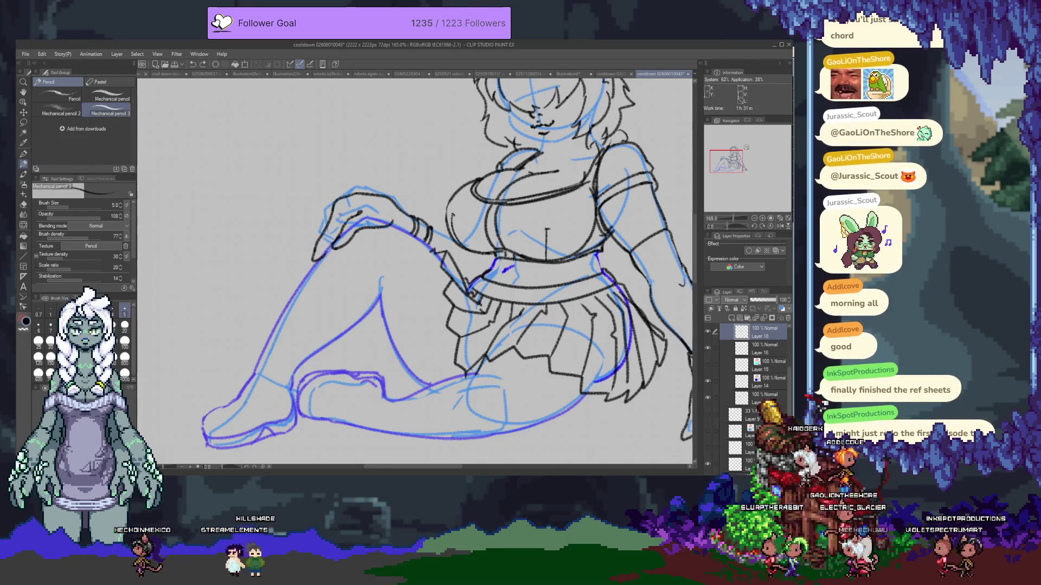
# - Erase part of the line by the raised knee and redraw it with two short pencil strokes
pyautogui.press('e')
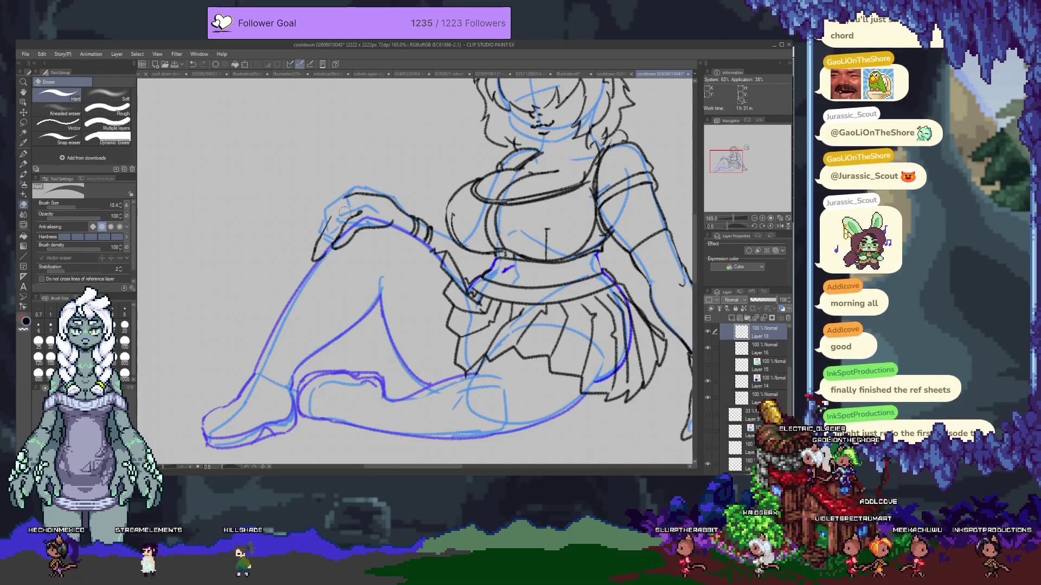
pyautogui.moveTo(326, 244); pyautogui.dragTo(327, 208)
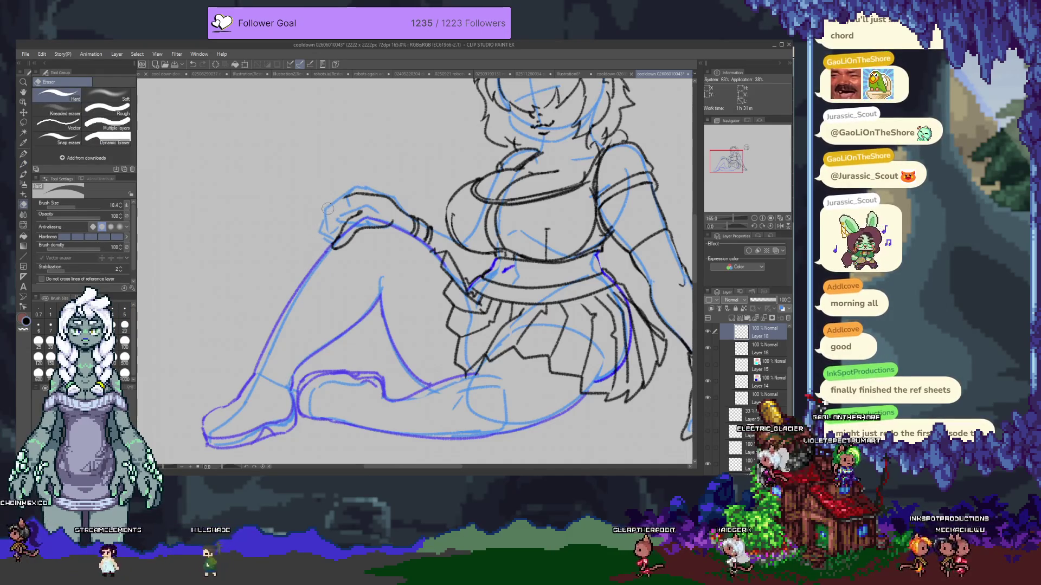
pyautogui.press('p')
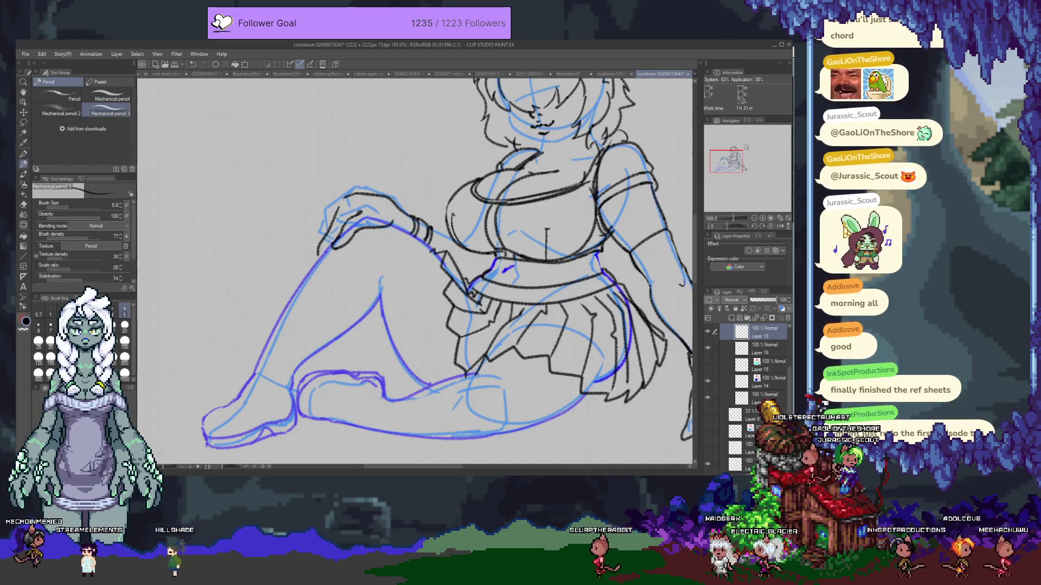
pyautogui.moveTo(315, 256); pyautogui.dragTo(325, 247)
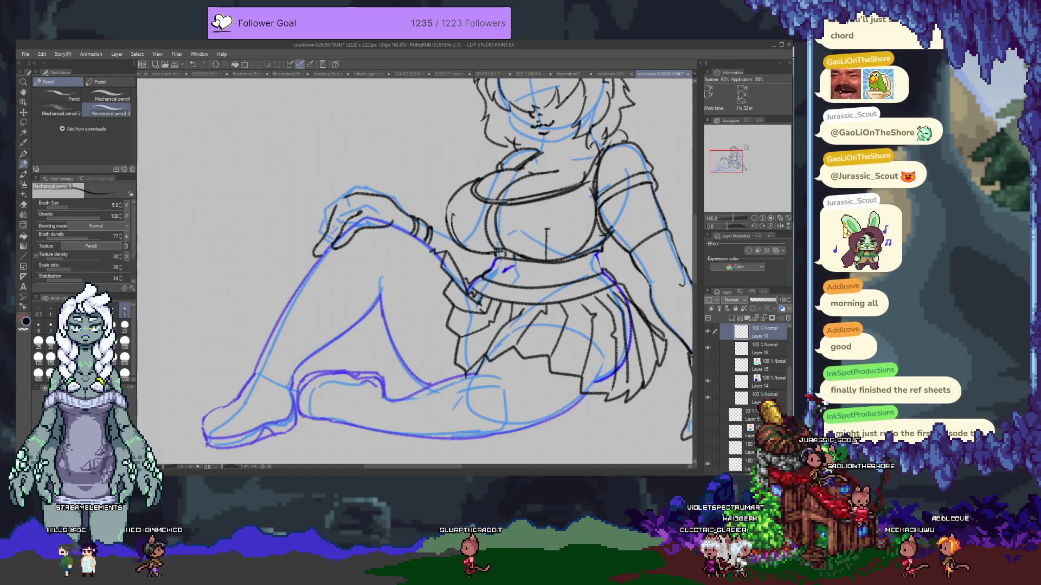
pyautogui.moveTo(318, 213)
pyautogui.mouseDown()
pyautogui.moveTo(326, 234)
pyautogui.moveTo(316, 247)
pyautogui.mouseUp()
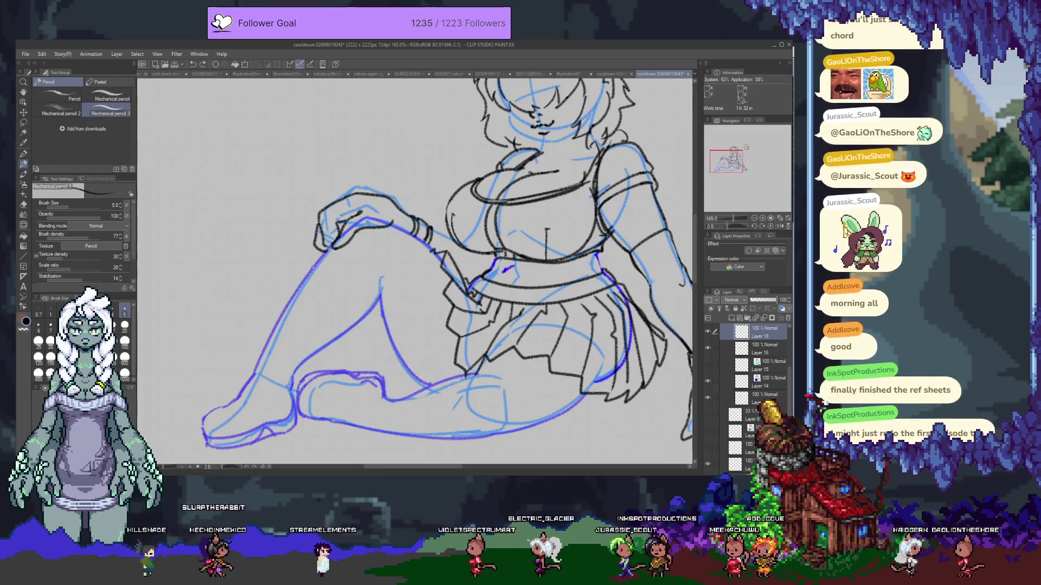
# - Check the knee lines with eraser and pencil, then shift the view toward the upper body
pyautogui.press('e')
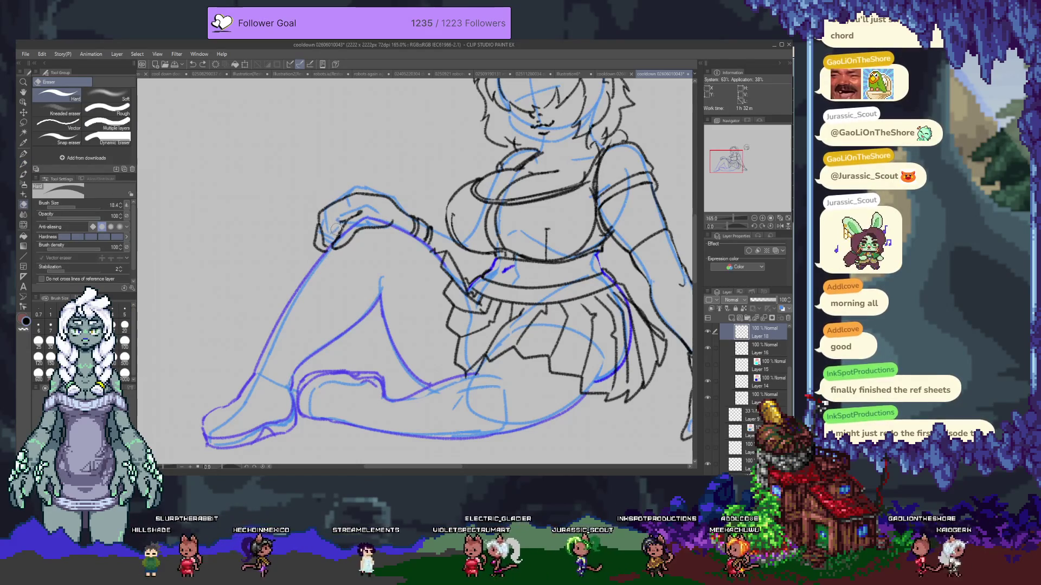
pyautogui.press('p')
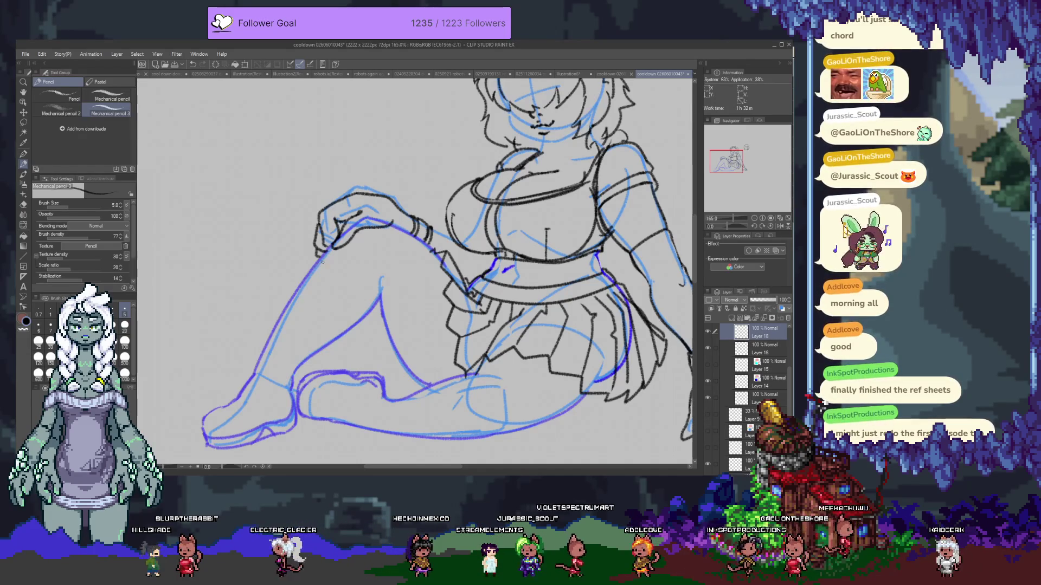
pyautogui.moveTo(428, 228); pyautogui.dragTo(363, 284)
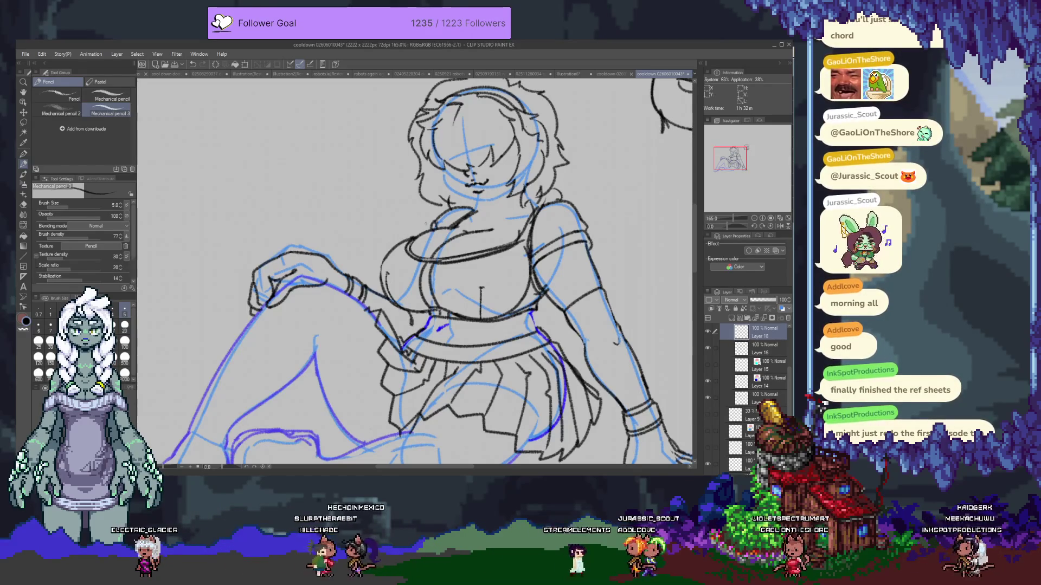
# - Tidy lines on the torso with pencil and eraser, then make Layer 14 the working layer near the head
pyautogui.moveTo(500, 323); pyautogui.dragTo(403, 258)
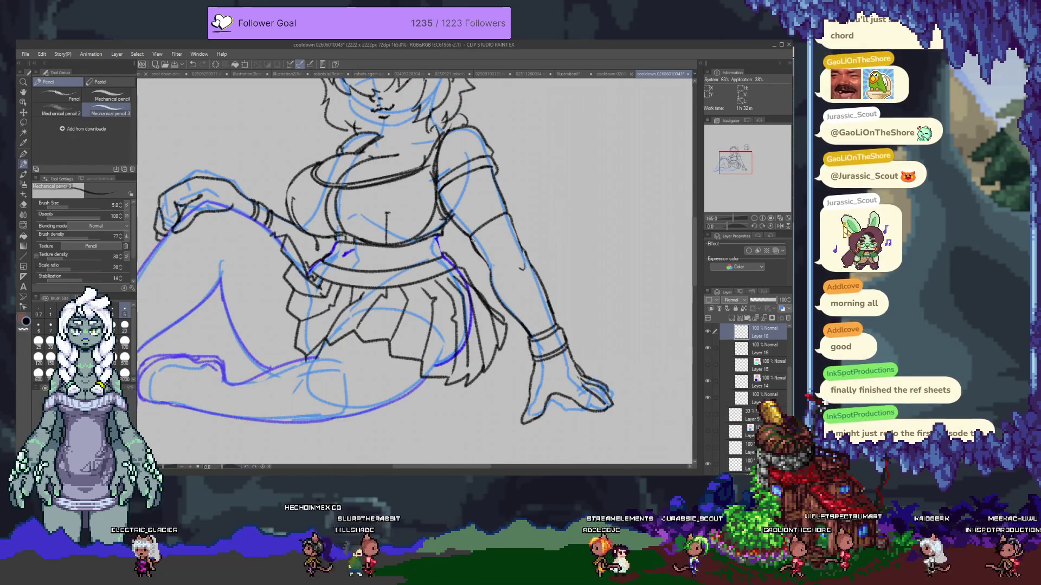
pyautogui.press('e')
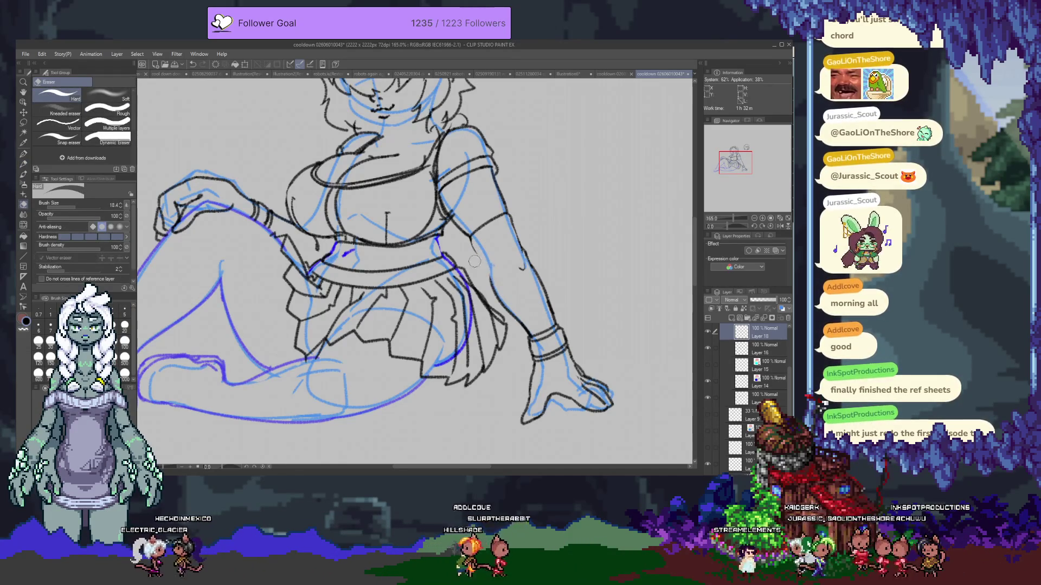
pyautogui.press('p')
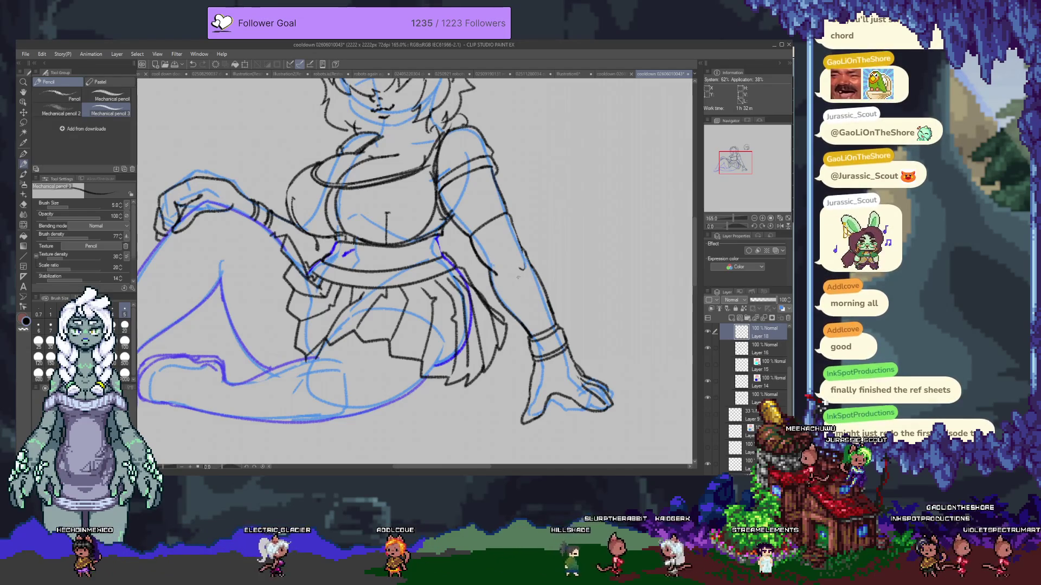
pyautogui.press('e')
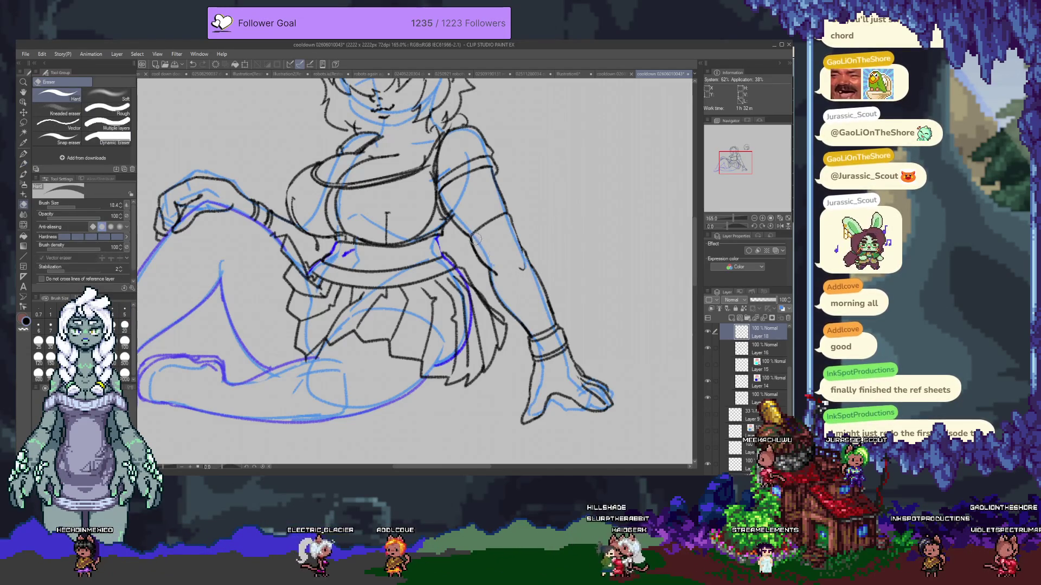
pyautogui.moveTo(420, 179); pyautogui.dragTo(489, 244)
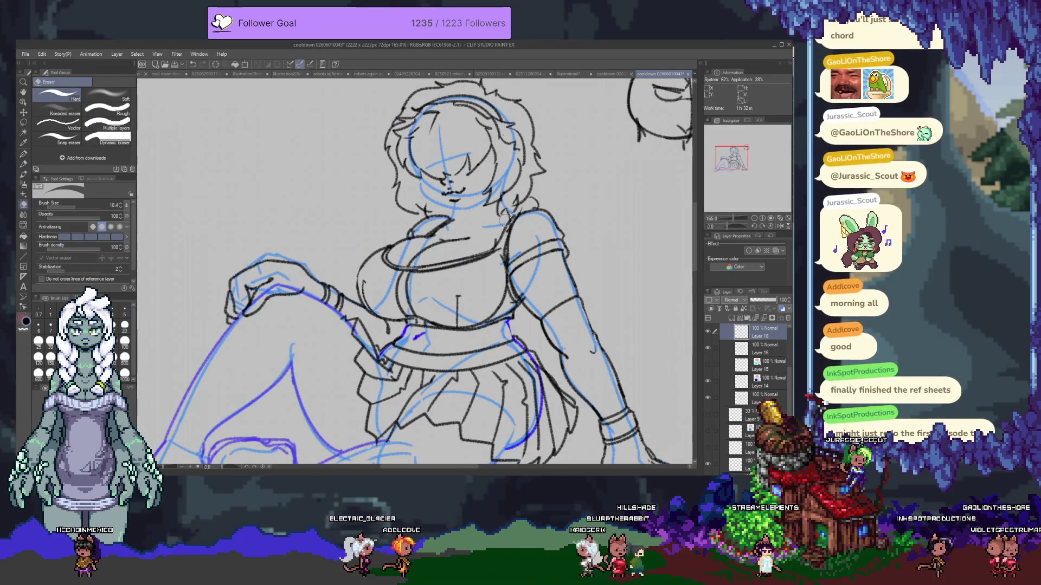
pyautogui.click(760, 397)
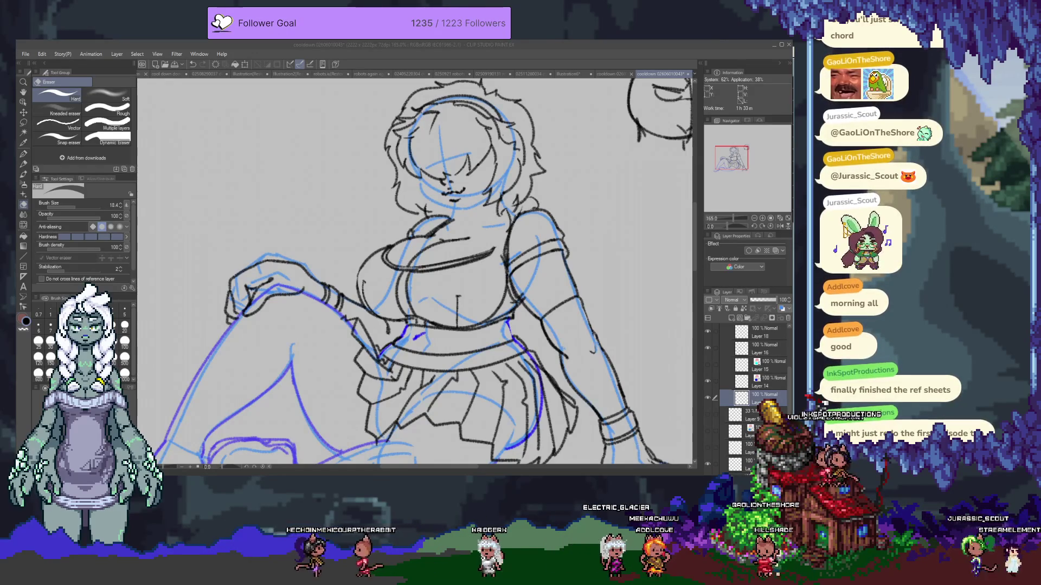
# - Sketch extra hair strands at the lower left of the head with the Mechanical pencil, then bring the skirt into view
pyautogui.click(490, 254)
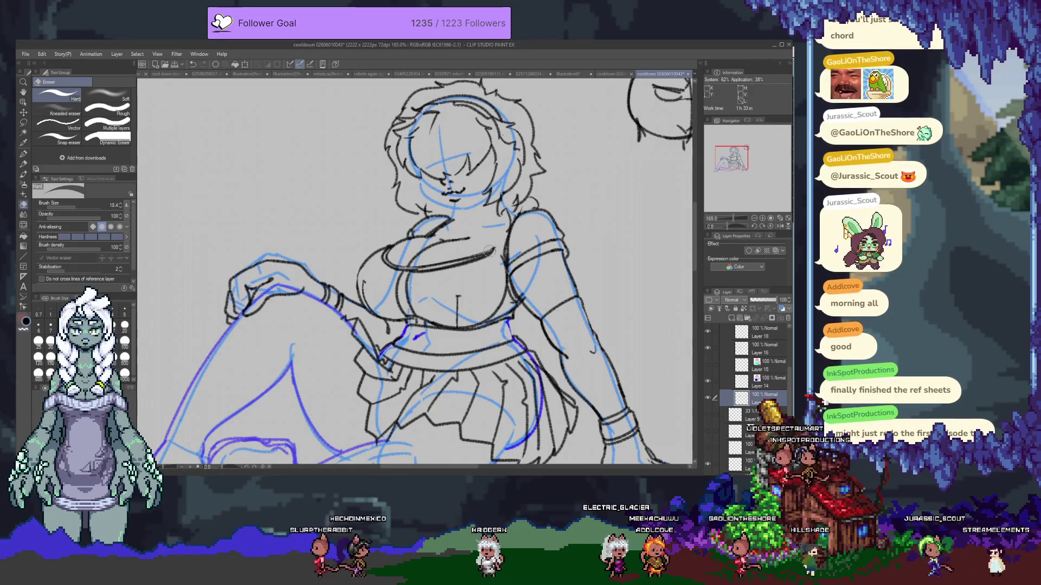
pyautogui.press('p')
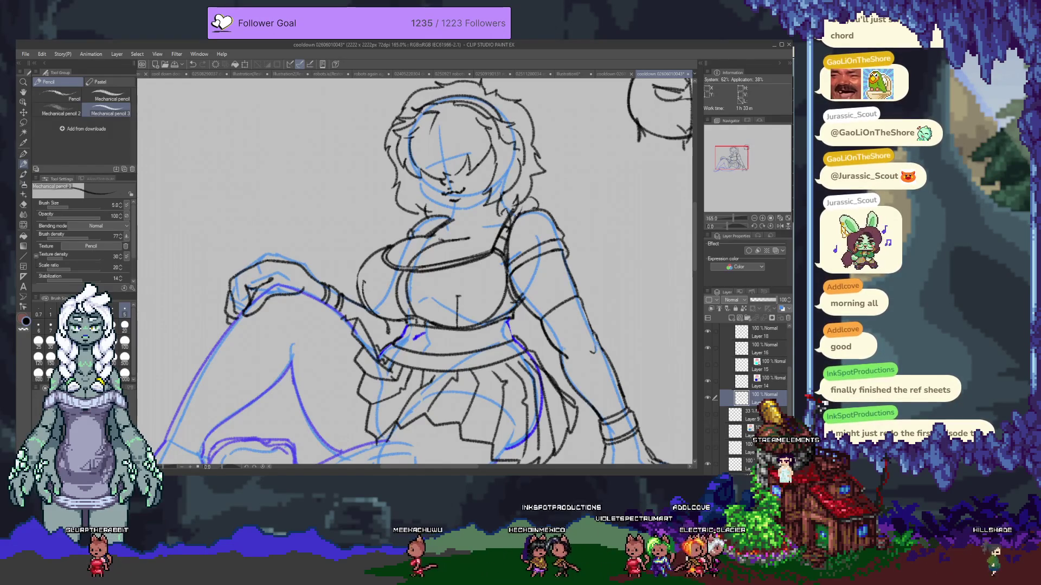
pyautogui.press('e')
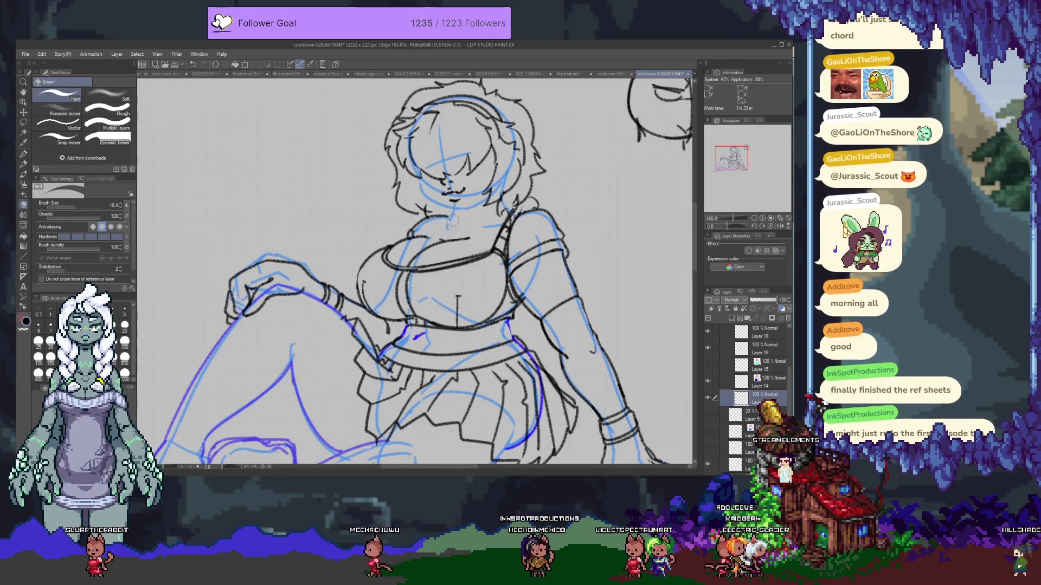
pyautogui.press('p')
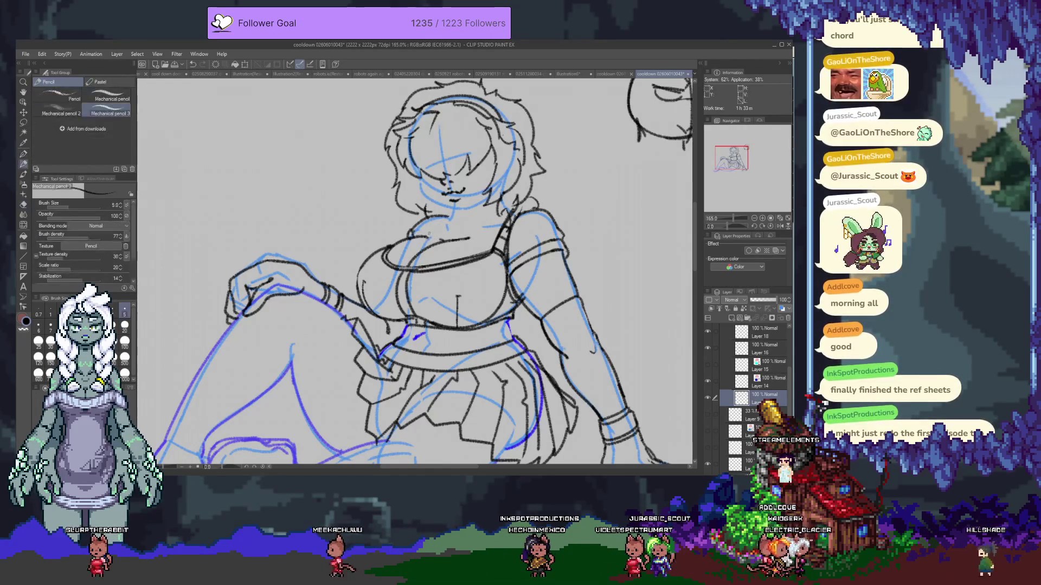
pyautogui.moveTo(399, 195); pyautogui.dragTo(427, 216)
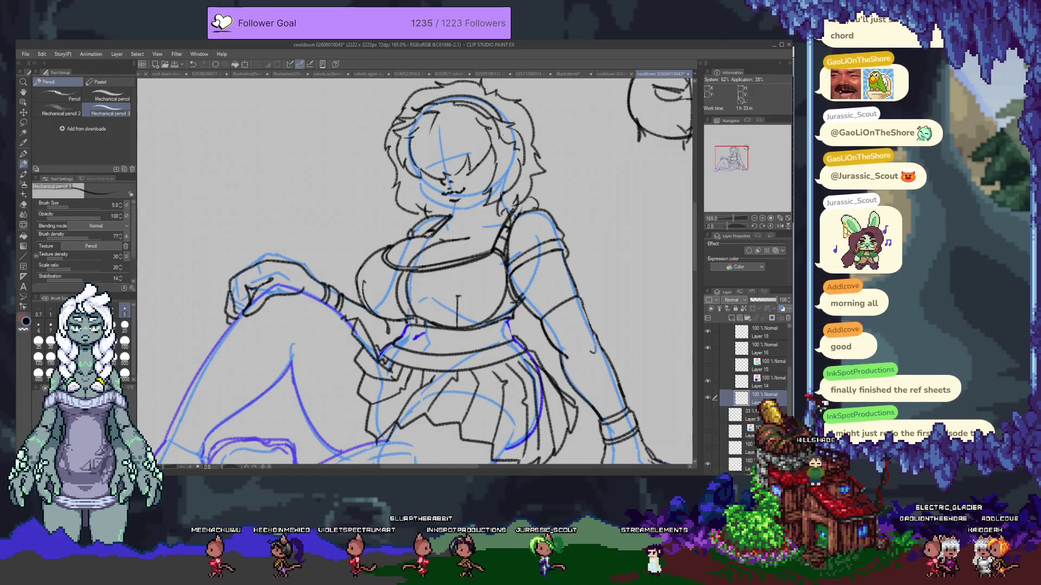
pyautogui.moveTo(376, 330); pyautogui.dragTo(430, 204)
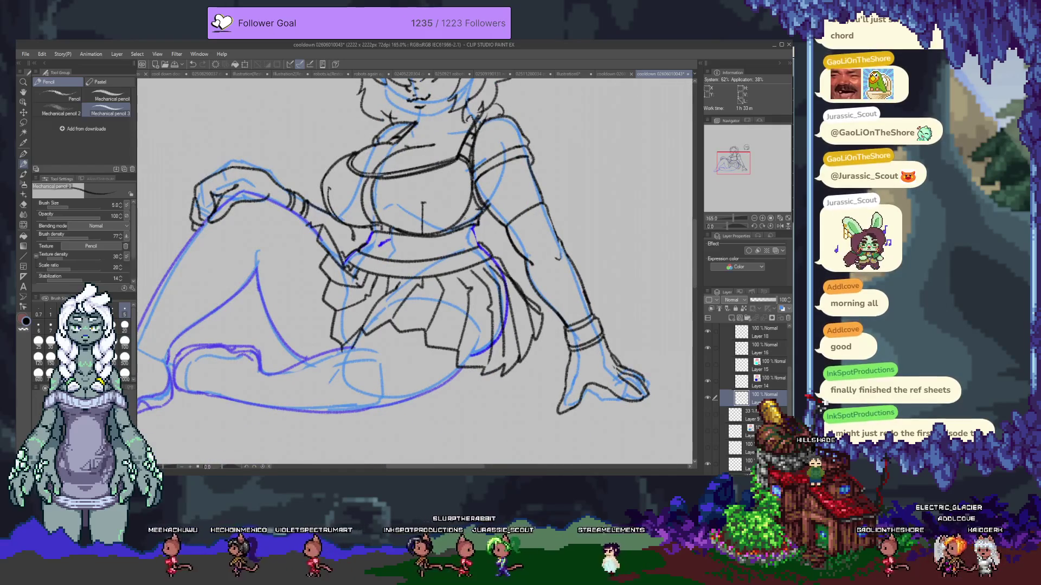
# - Touch up lines near the head and save the drawing with Ctrl+S
pyautogui.press('e')
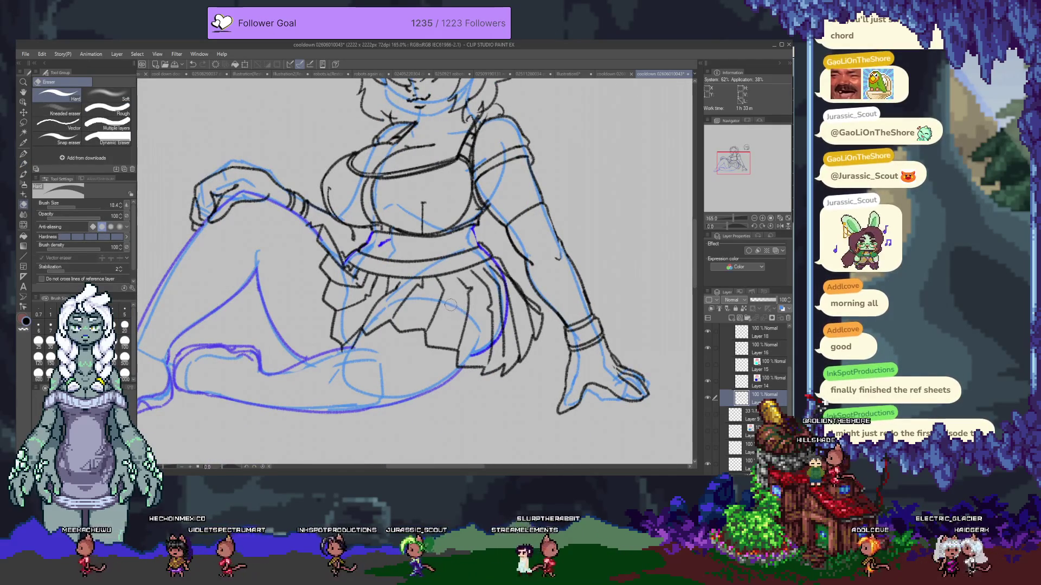
pyautogui.moveTo(450, 304); pyautogui.dragTo(400, 333)
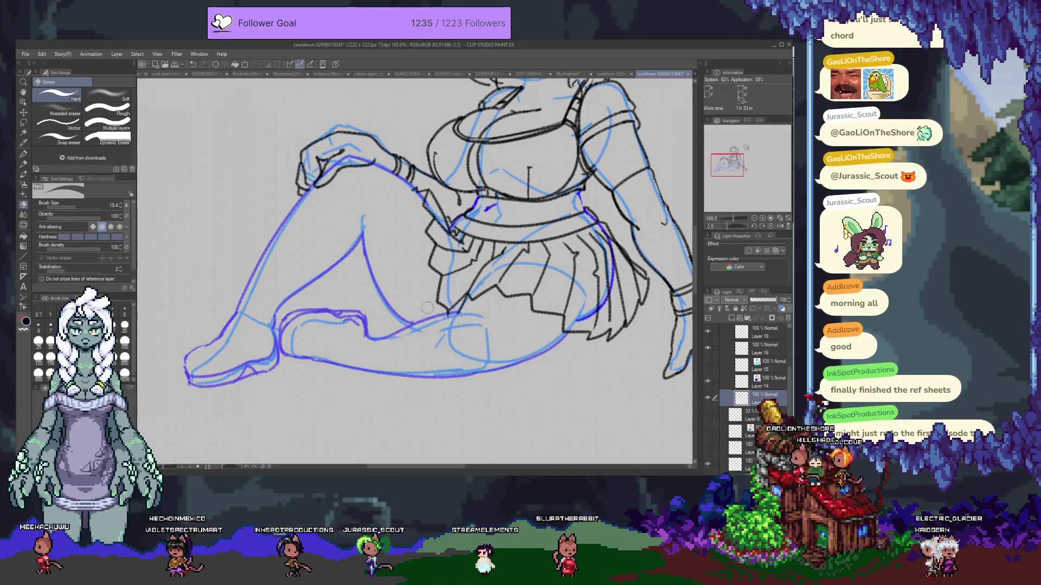
pyautogui.press('p')
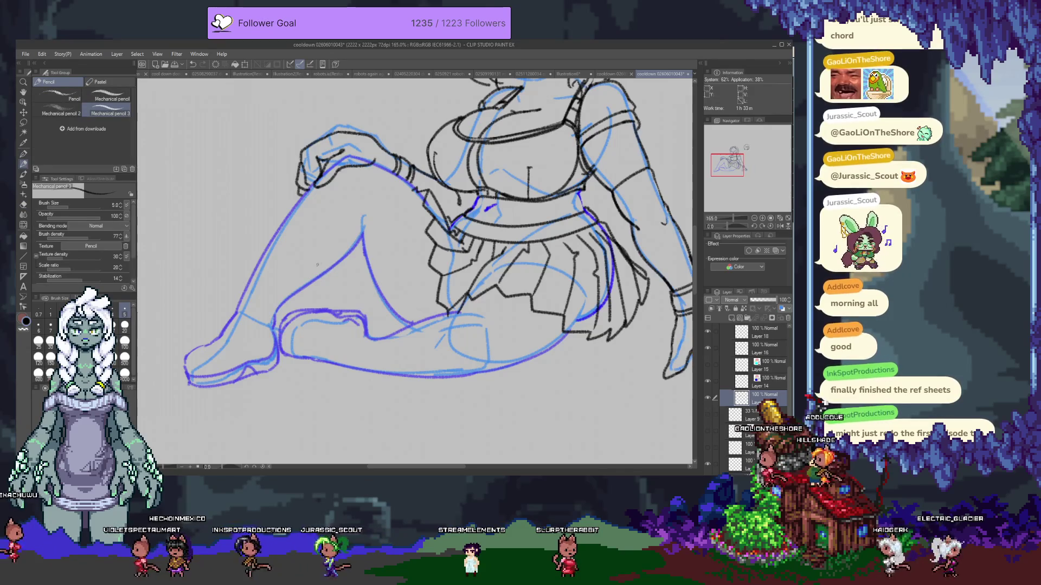
pyautogui.scroll(3, 416, 273)
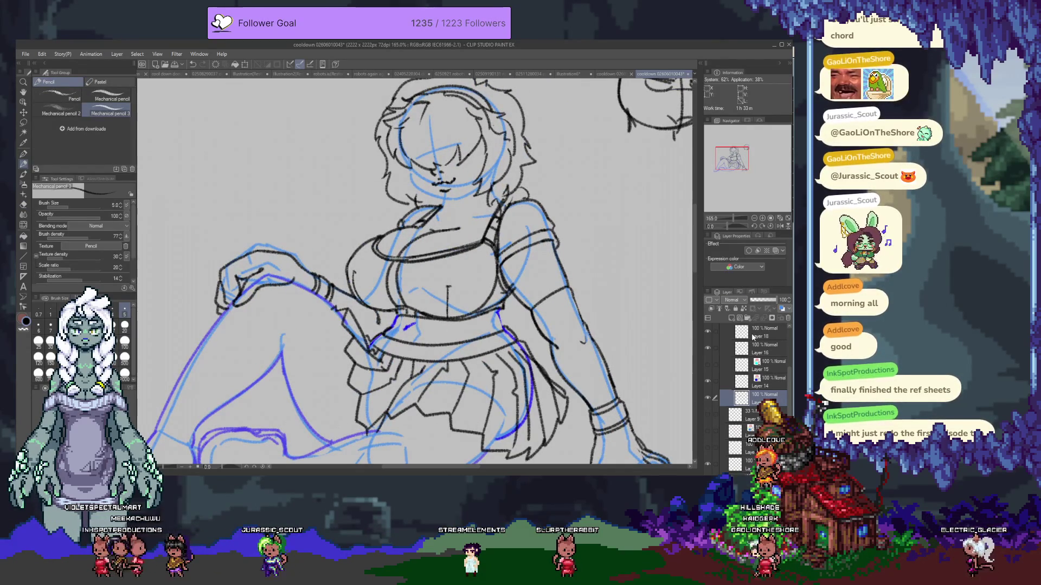
pyautogui.hotkey('ctrl', 's')
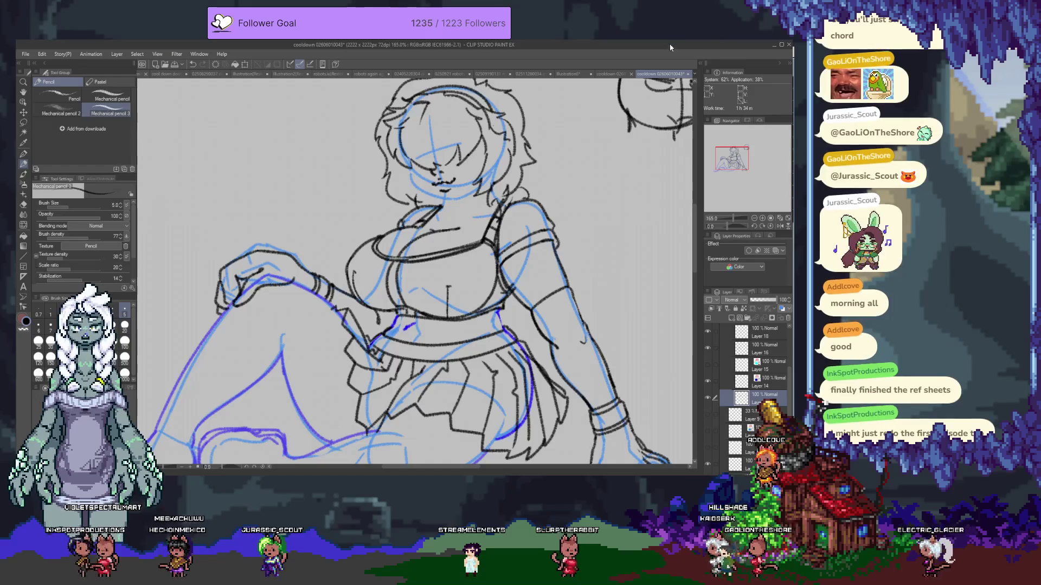
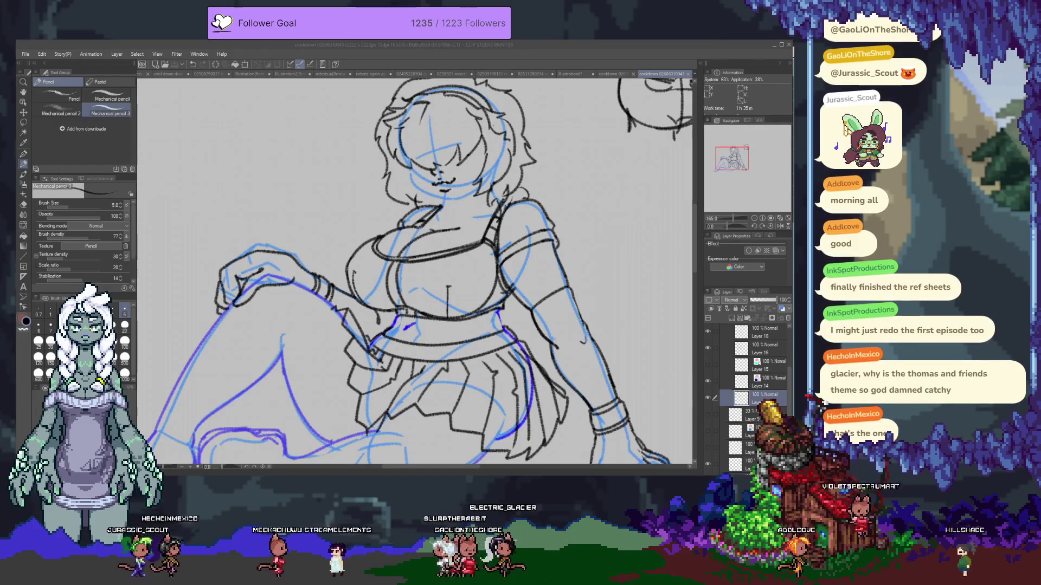
# - Return to Clip Studio Paint and reposition the view over the seated-girl sketch
pyautogui.hotkey('alt', 'Tab')
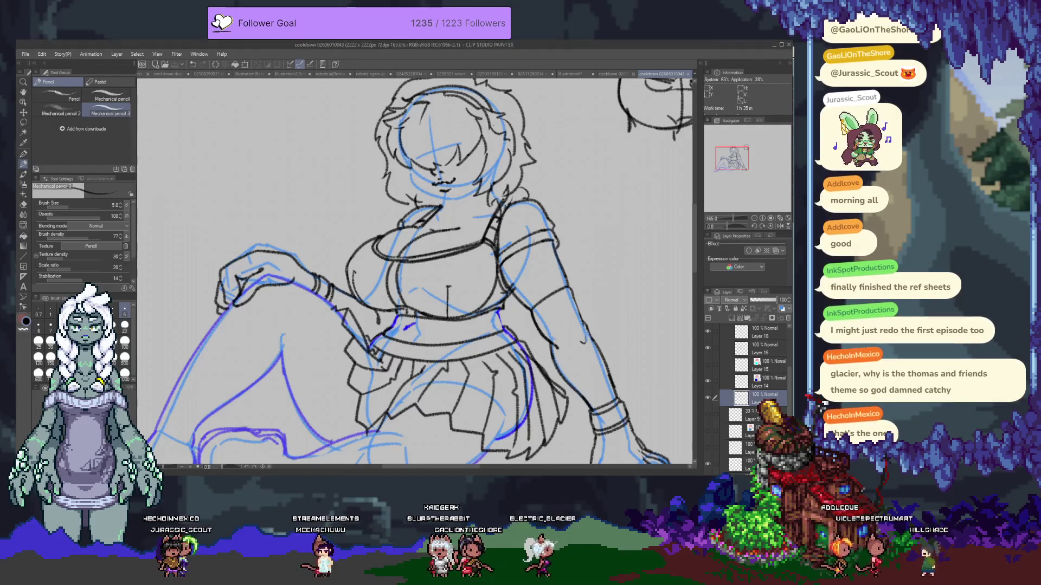
pyautogui.moveTo(499, 222); pyautogui.dragTo(524, 214)
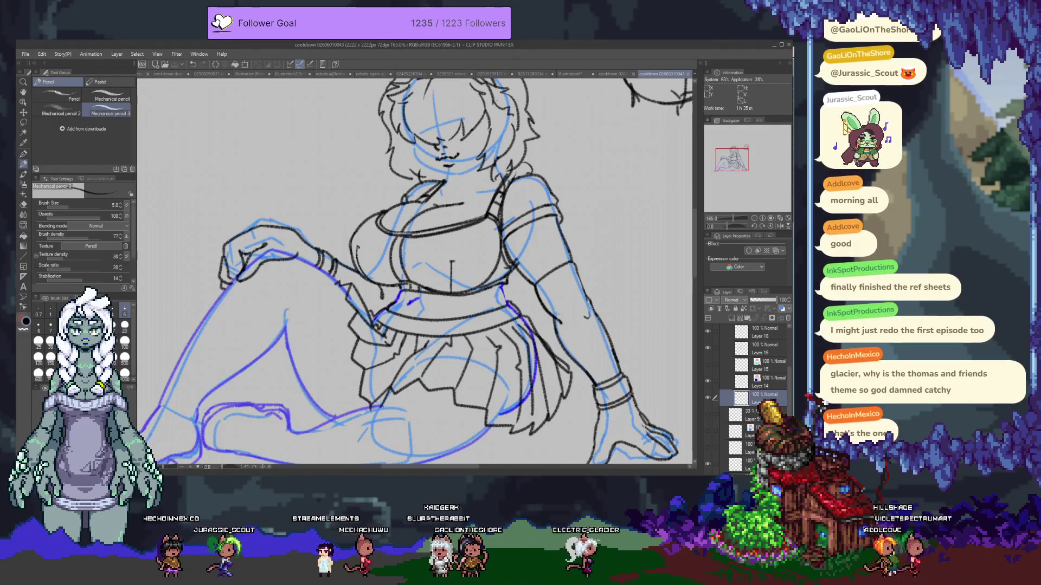
pyautogui.moveTo(345, 341); pyautogui.dragTo(390, 337)
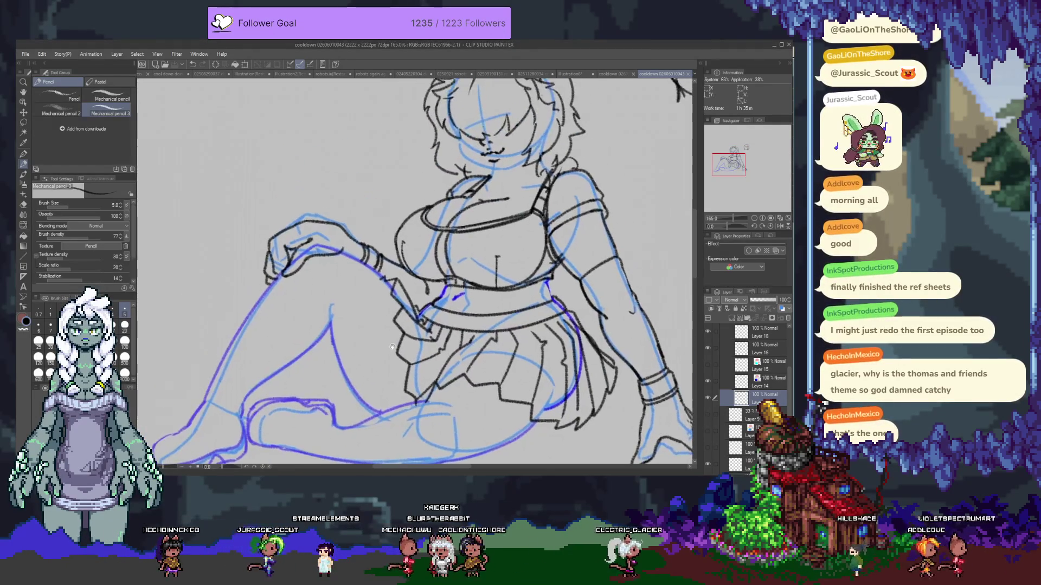
pyautogui.moveTo(389, 303); pyautogui.dragTo(495, 269)
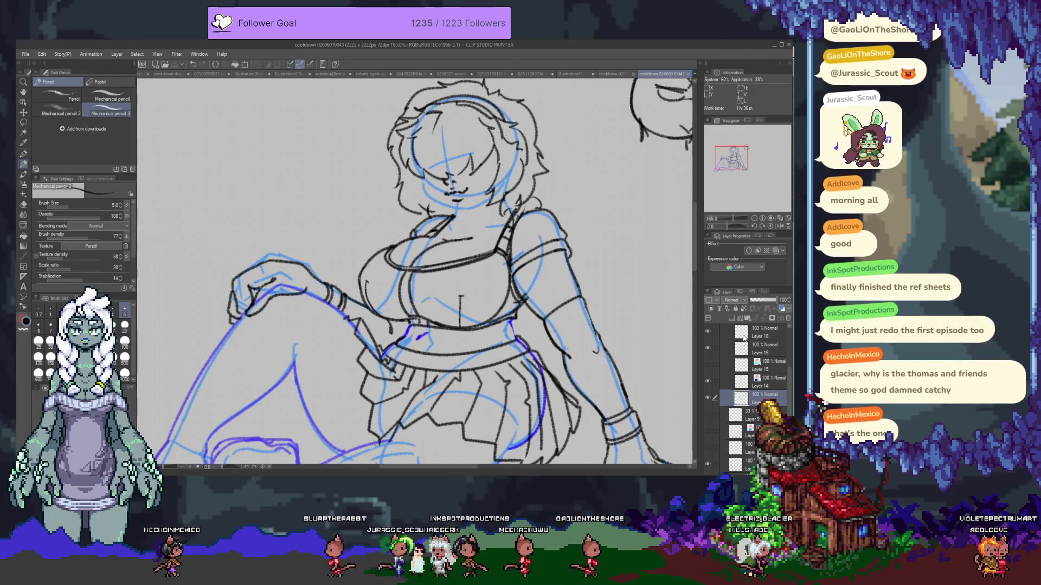
pyautogui.scroll(-3, 777, 358)
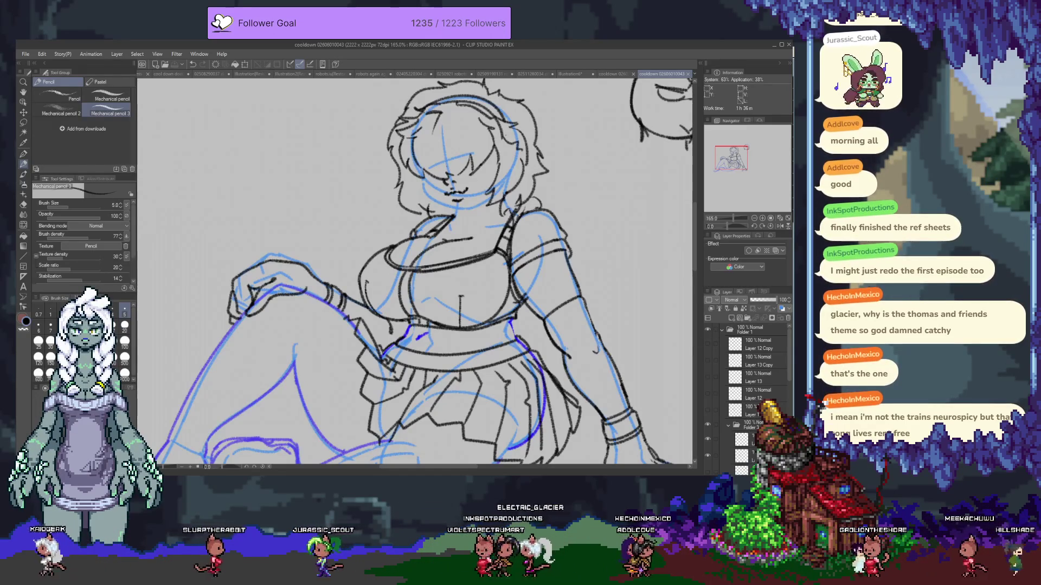
pyautogui.scroll(-5, 716, 367)
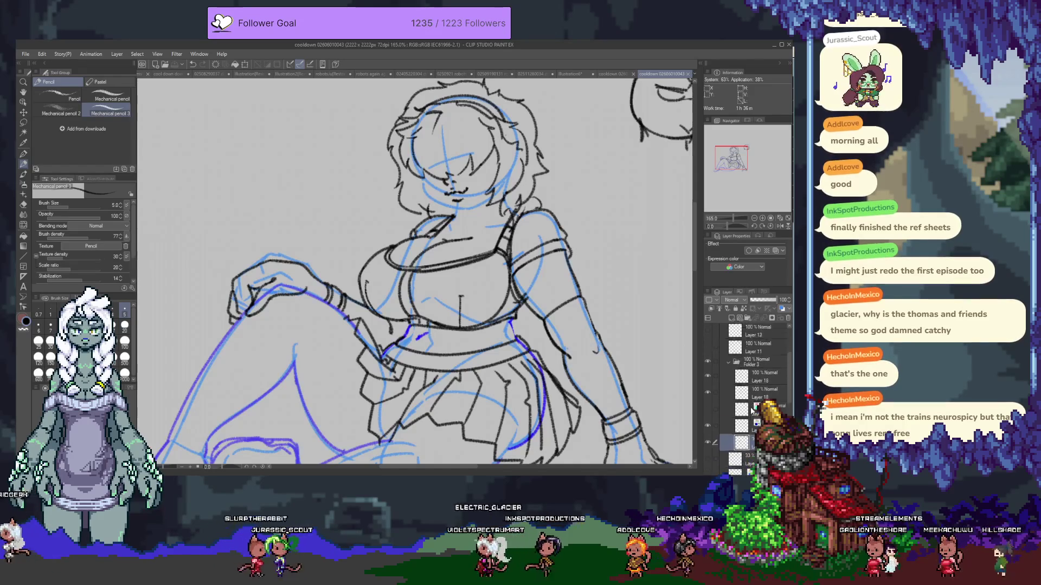
pyautogui.scroll(3, 716, 406)
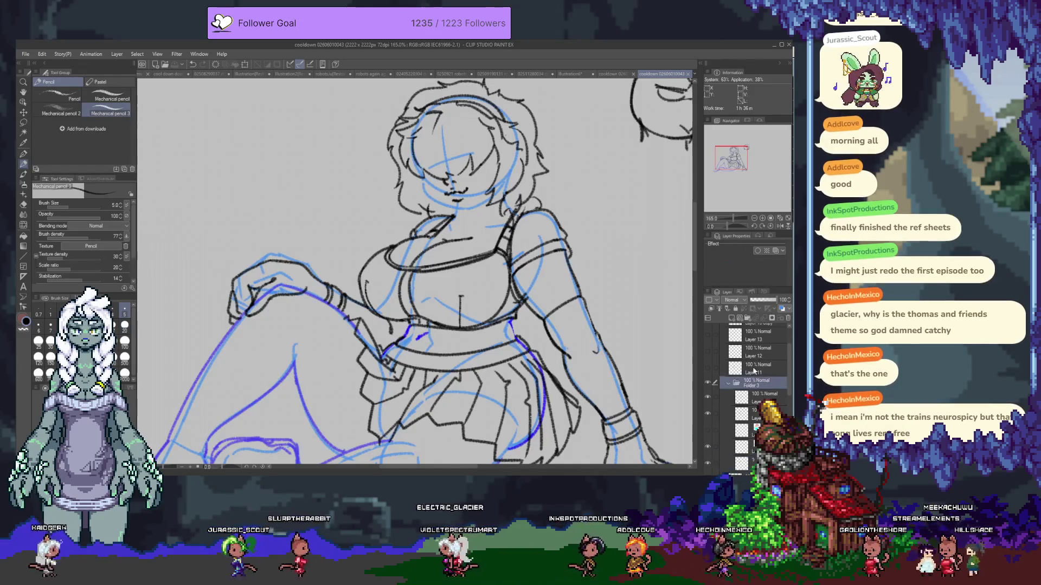
# - Add new Layer 19 above Layer 11 and frame the face and chest for refining
pyautogui.click(733, 368)
pyautogui.click(707, 368)
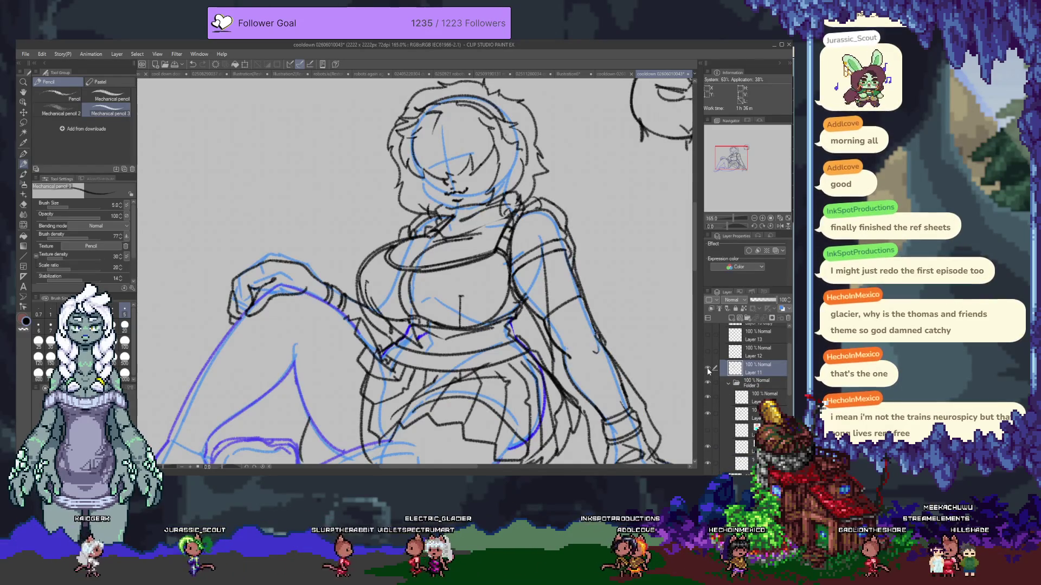
pyautogui.click(707, 368)
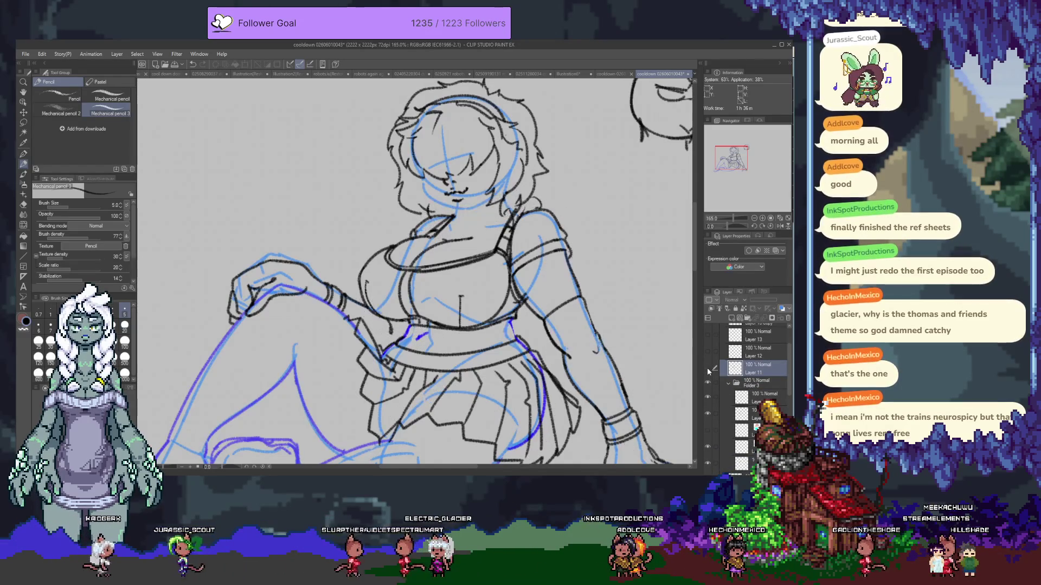
pyautogui.click(733, 320)
pyautogui.scroll(1, 404, 256)
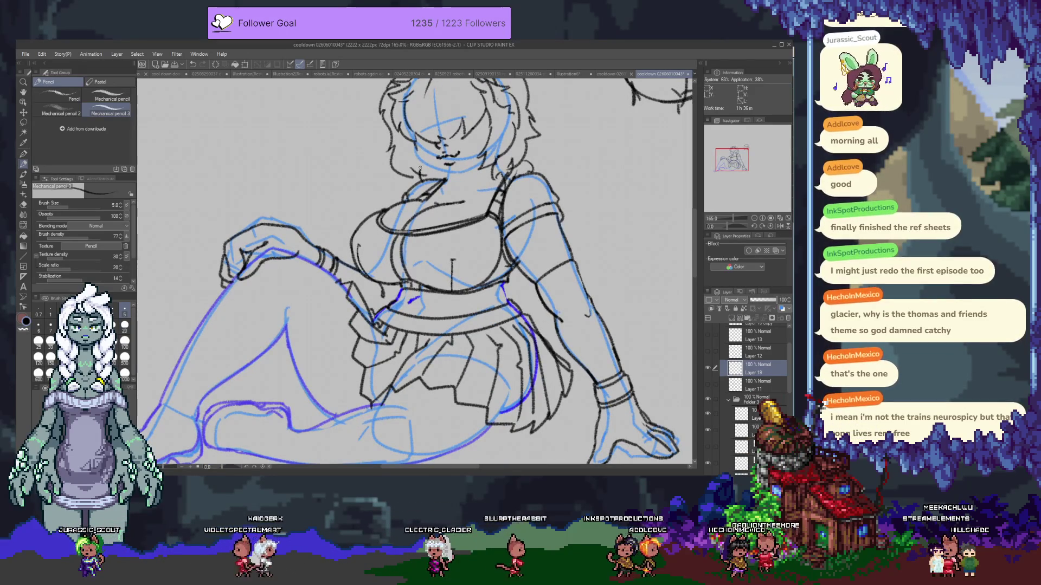
pyautogui.moveTo(397, 166); pyautogui.dragTo(356, 191)
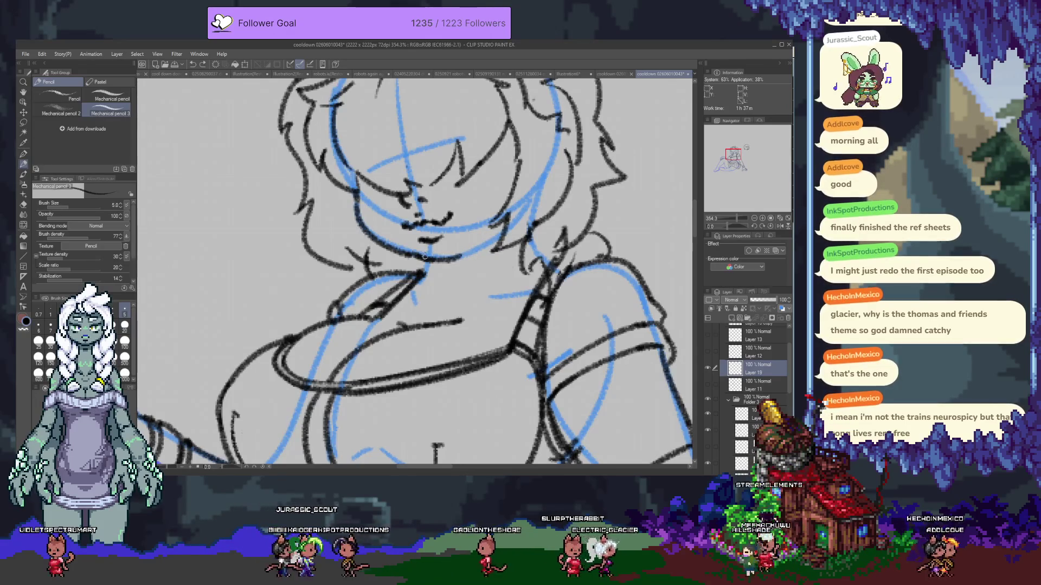
# - Erase and redraw the chin, neck and shoulder lines, alternating Hard eraser and Mechanical pencil
pyautogui.press('e')
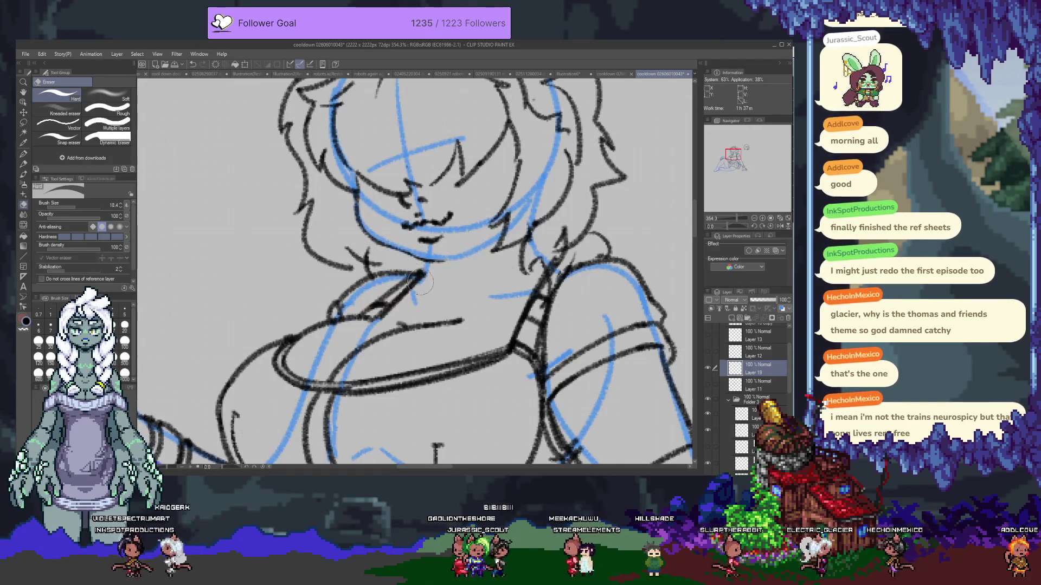
pyautogui.press('p')
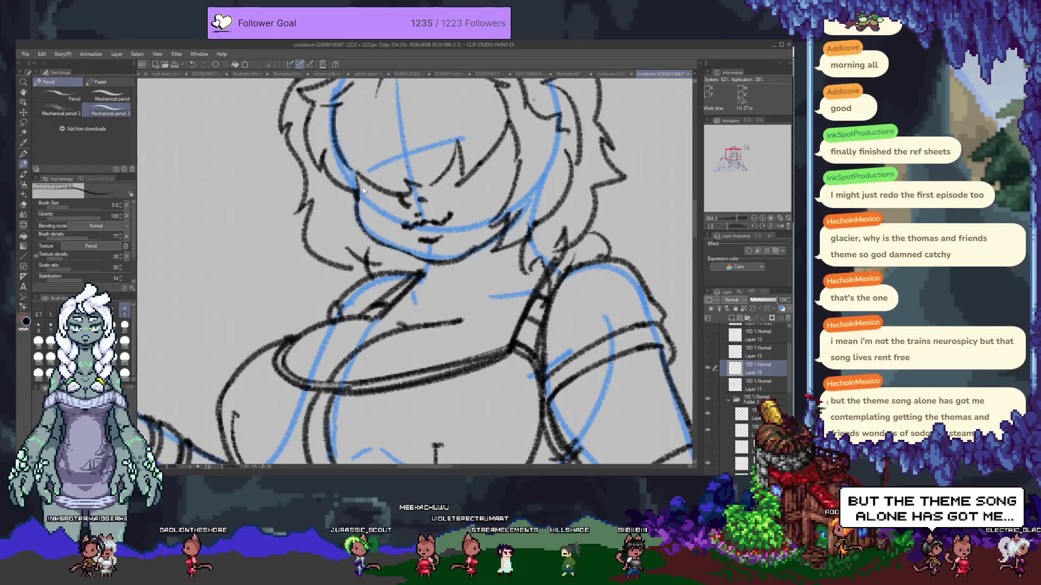
pyautogui.press('e')
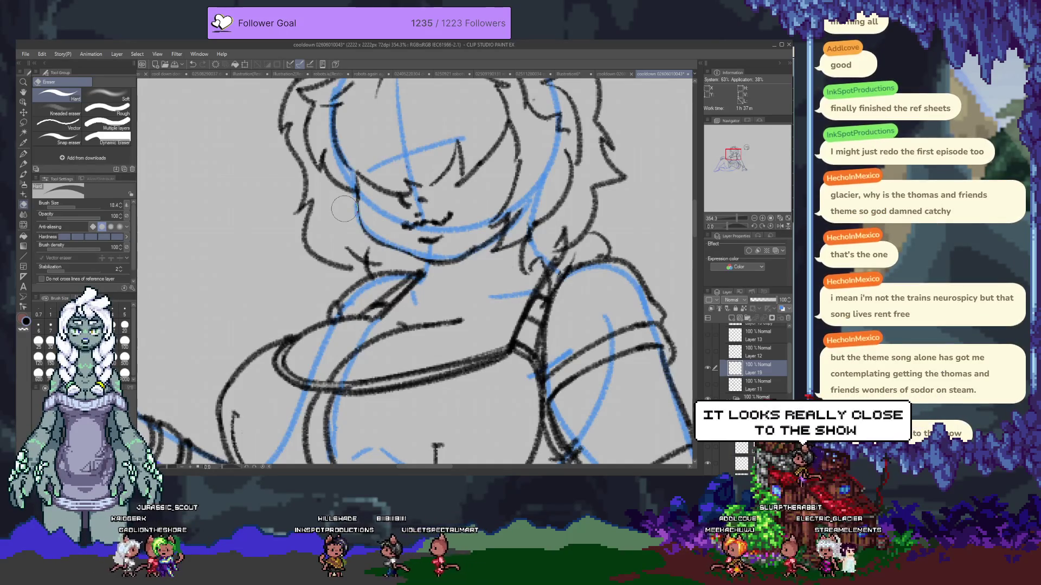
pyautogui.press('p')
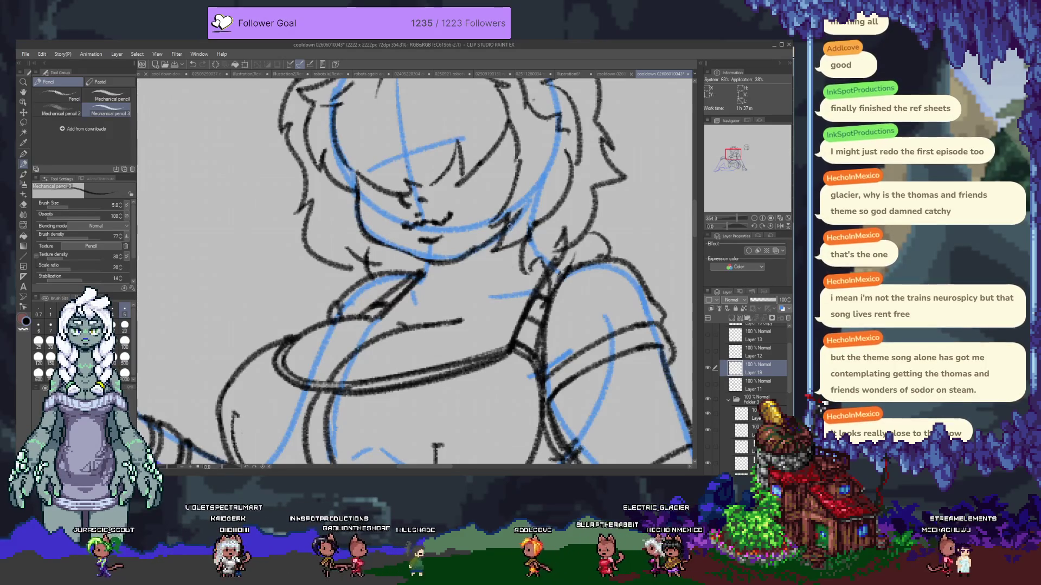
pyautogui.press('e')
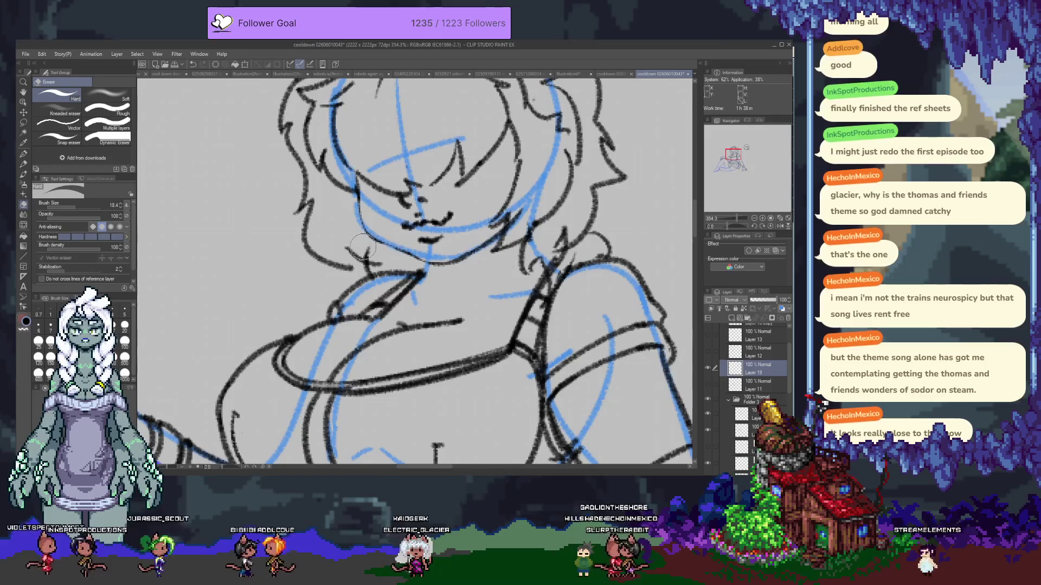
pyautogui.press('p')
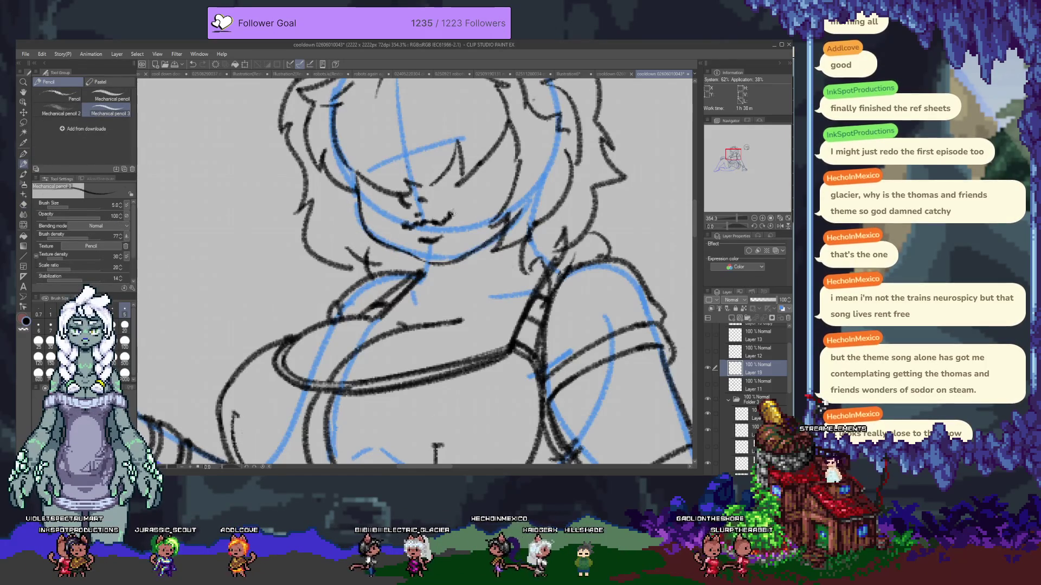
pyautogui.hotkey('alt', '[')
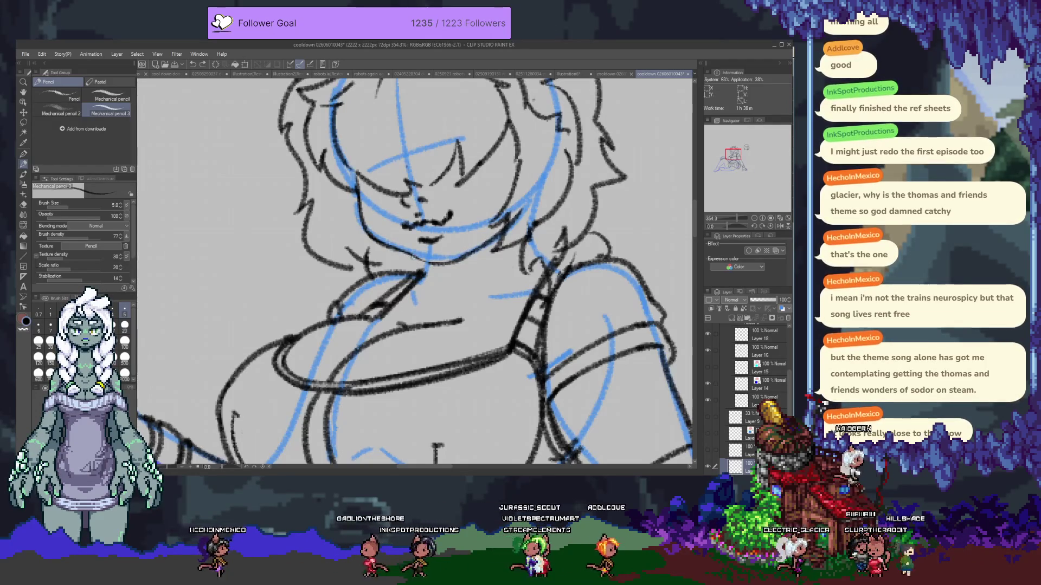
# - Pan the canvas down to bring the girl's head back into view
pyautogui.moveTo(462, 173); pyautogui.dragTo(465, 302)
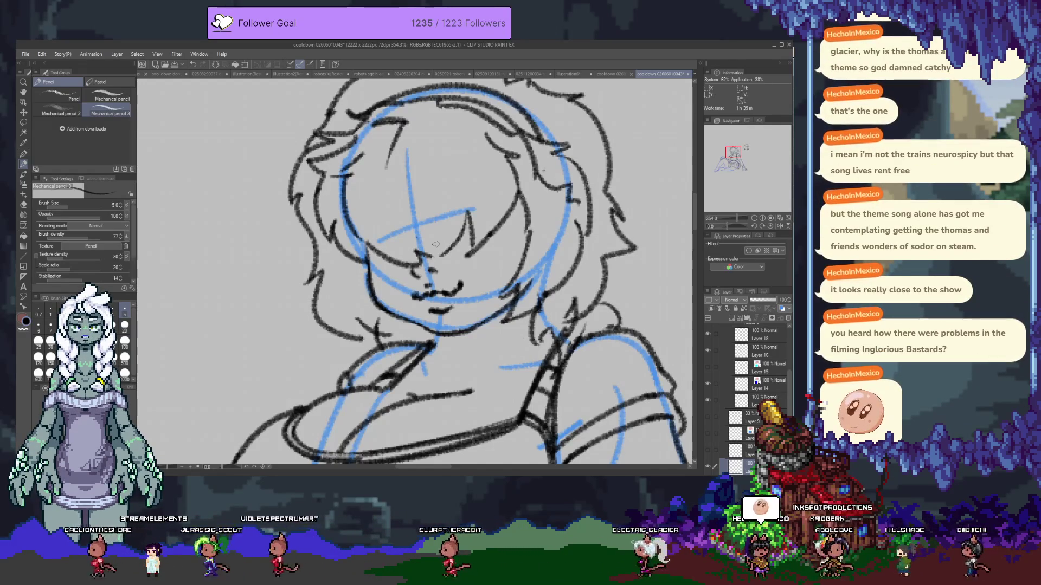
pyautogui.scroll(-3, 435, 244)
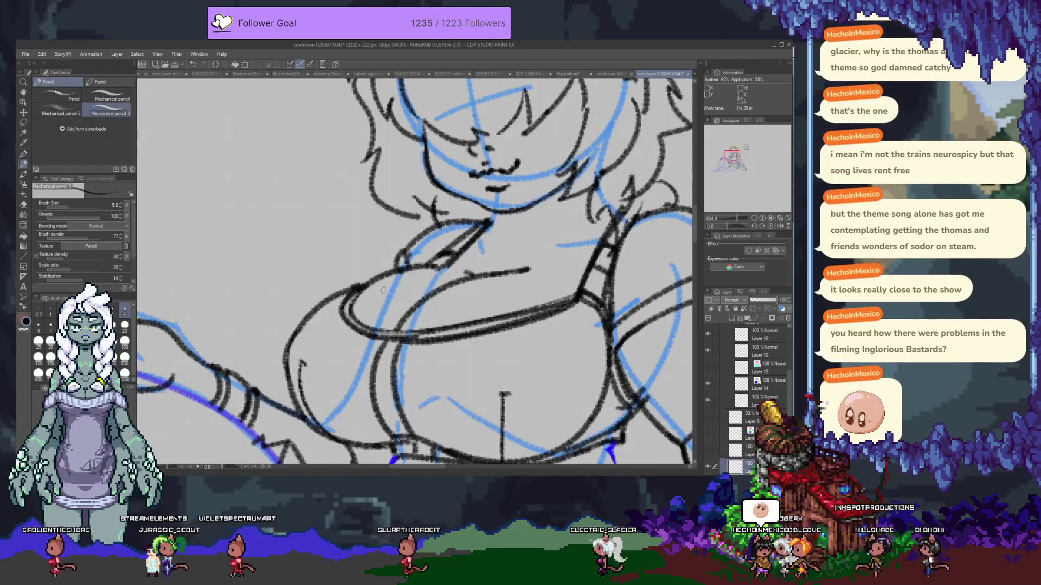
pyautogui.moveTo(369, 288); pyautogui.dragTo(345, 320)
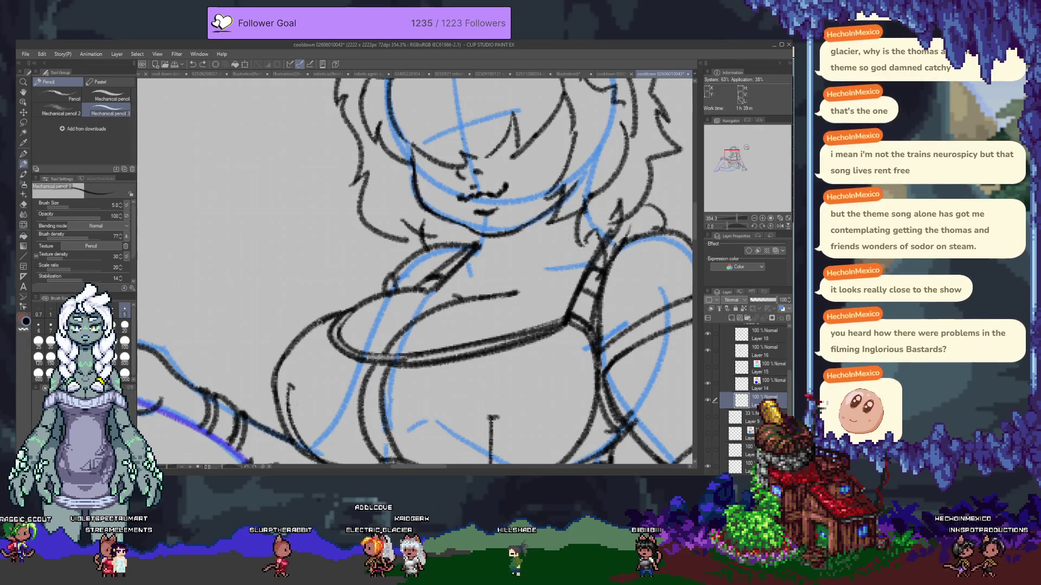
pyautogui.moveTo(333, 319); pyautogui.dragTo(359, 266)
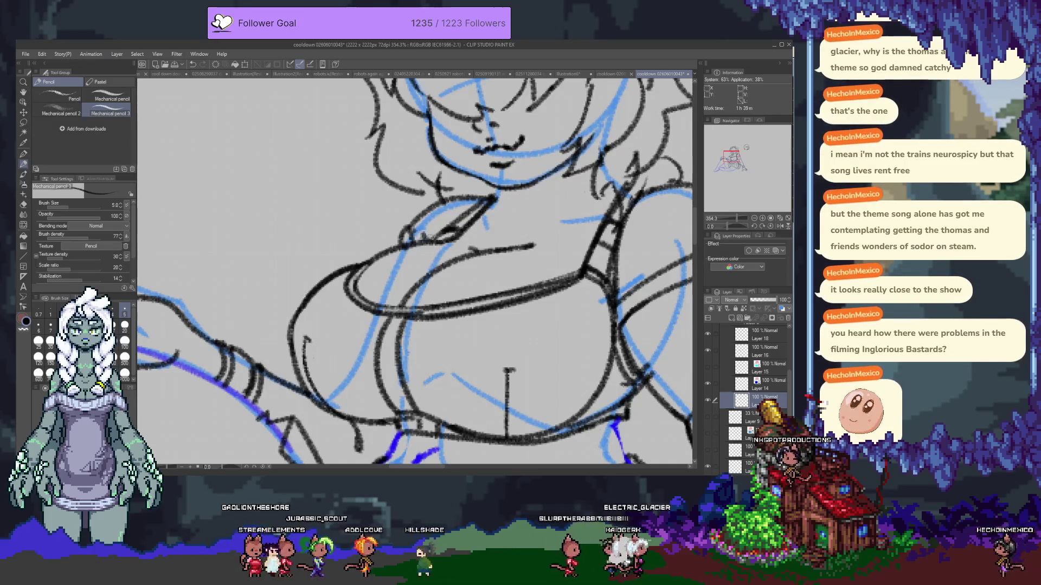
pyautogui.scroll(-1, 417, 272)
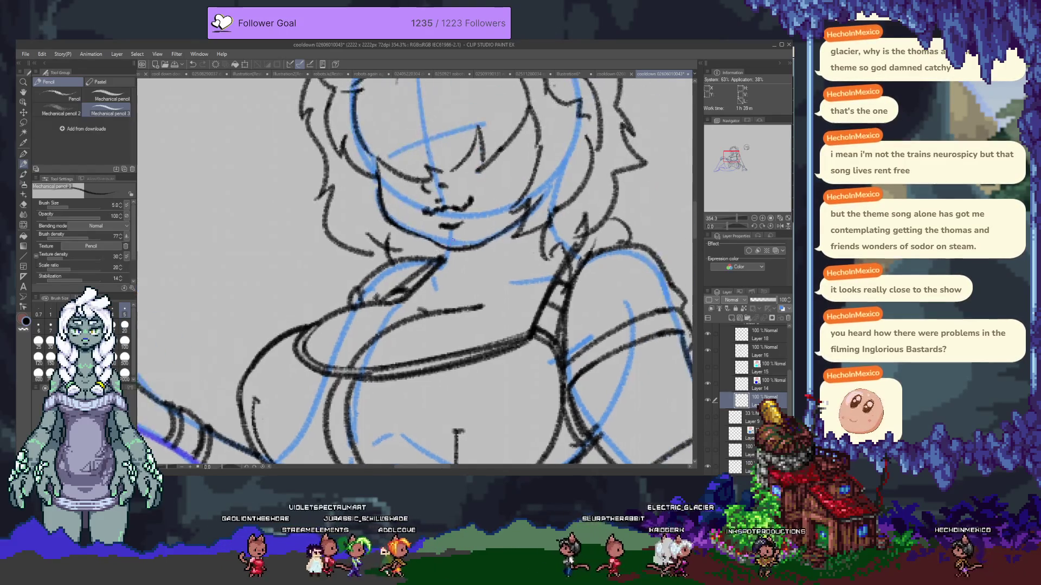
pyautogui.moveTo(542, 141)
pyautogui.mouseDown()
pyautogui.moveTo(525, 225)
pyautogui.moveTo(526, 148)
pyautogui.mouseUp()
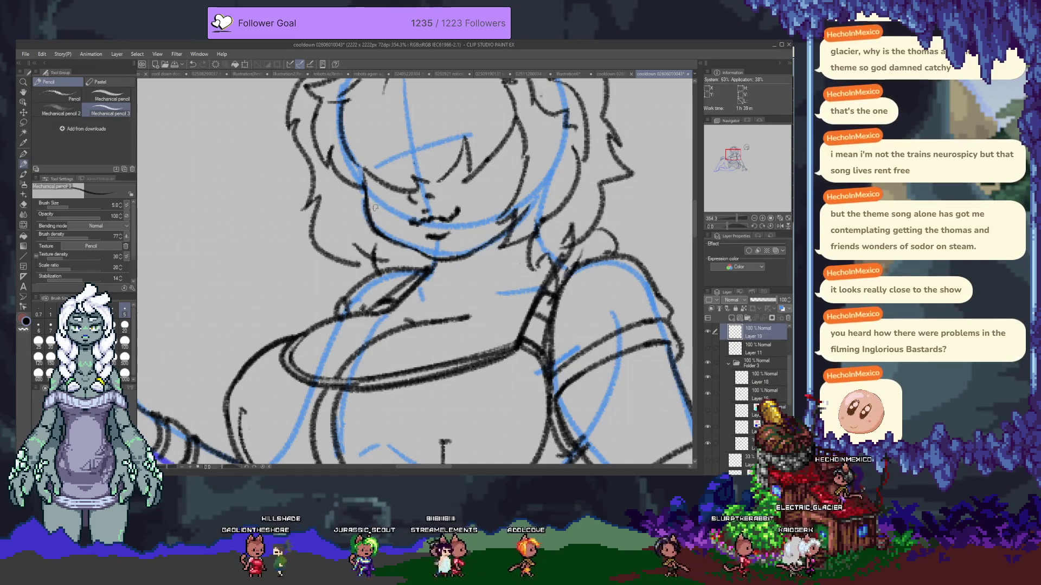
# - Select layers inside Folder 2 and hide the black hair linework layer
pyautogui.press('e')
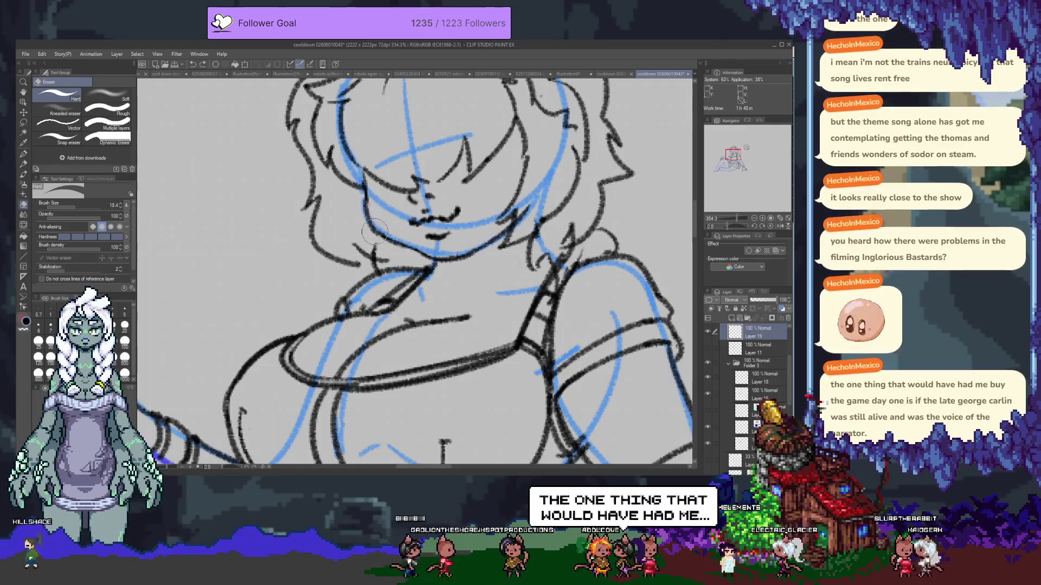
pyautogui.keyDown('ctrl'); pyautogui.keyDown('shift'); pyautogui.click(377, 230); pyautogui.keyUp('shift'); pyautogui.keyUp('ctrl')
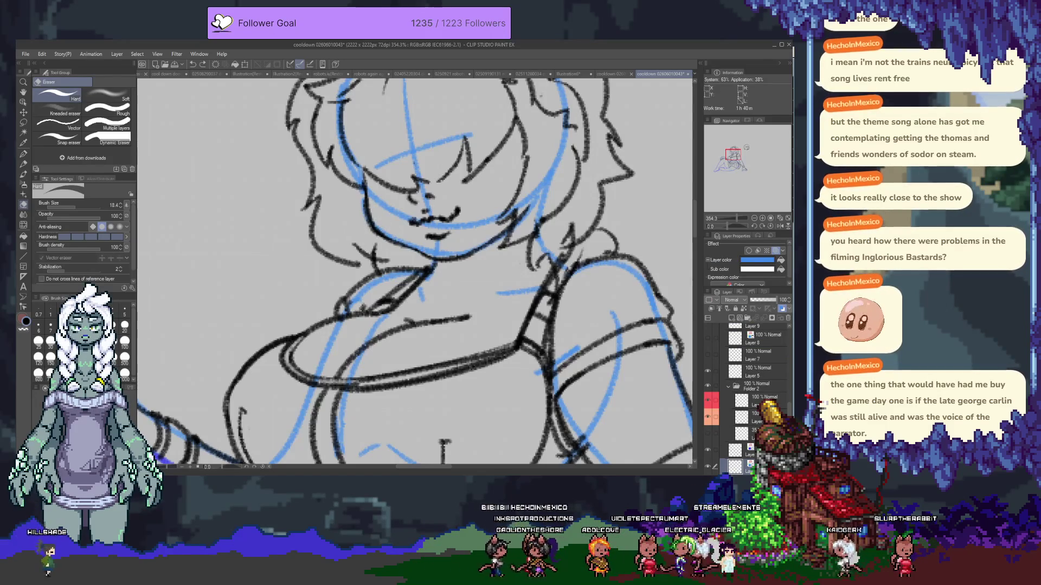
pyautogui.keyDown('ctrl'); pyautogui.keyDown('shift'); pyautogui.click(366, 213); pyautogui.keyUp('shift'); pyautogui.keyUp('ctrl')
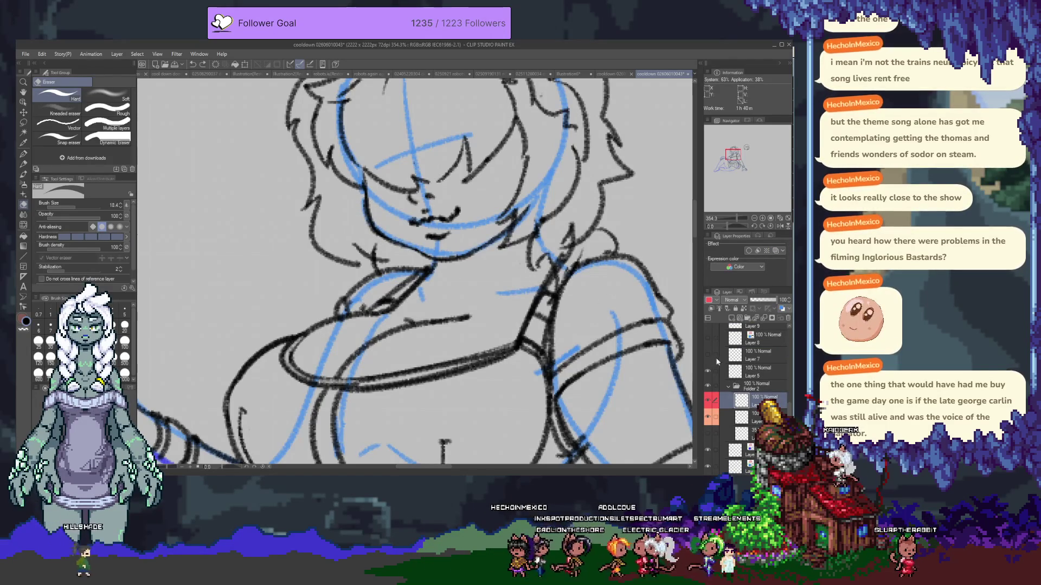
pyautogui.click(712, 387)
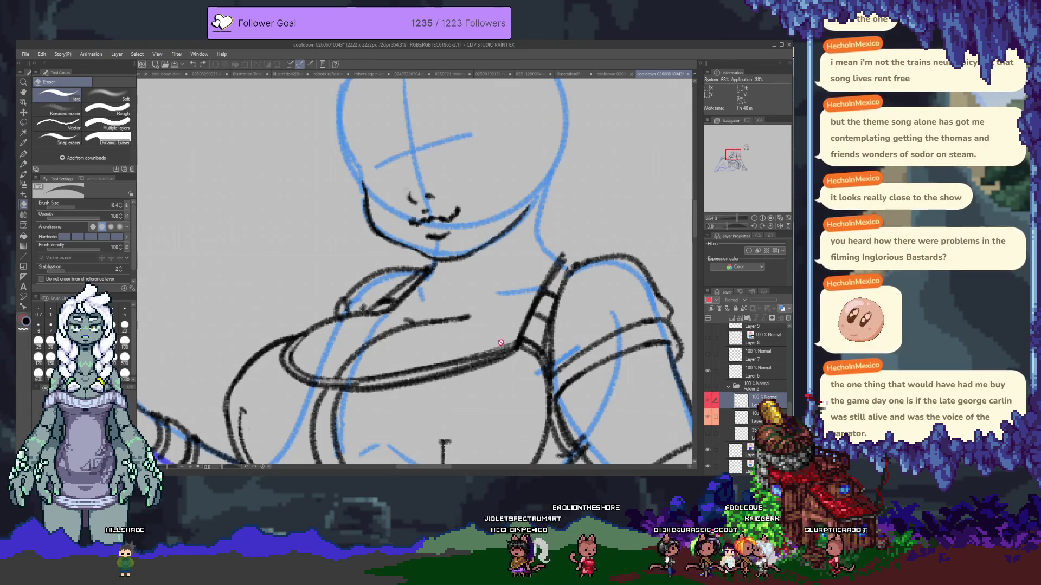
# - Check Layer 5's face linework by toggling it, then ready the pencil on empty Layer 19
pyautogui.hotkey('alt', ']')
pyautogui.hotkey('alt', ']')
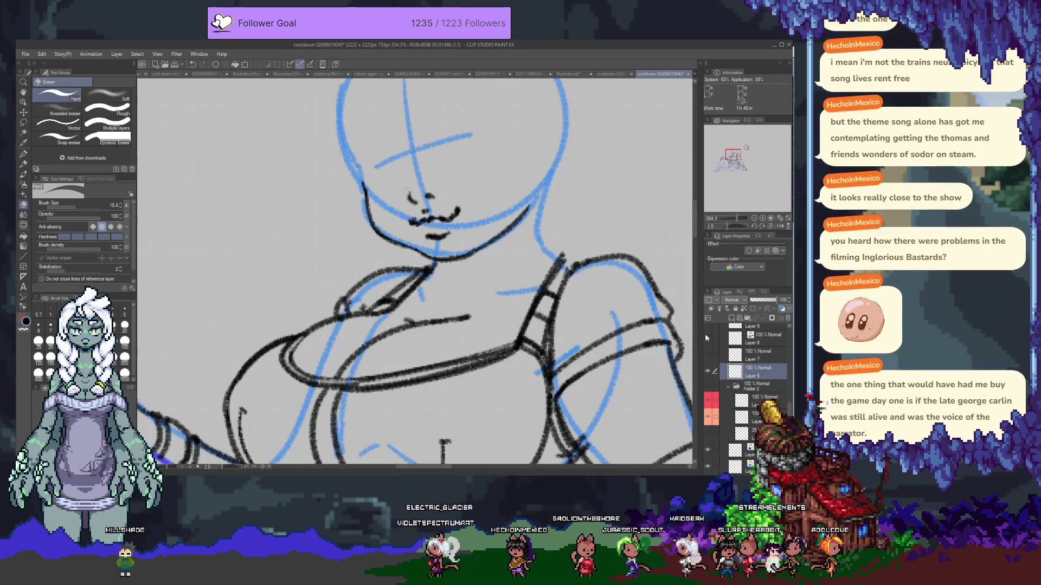
pyautogui.click(712, 374)
pyautogui.click(711, 374)
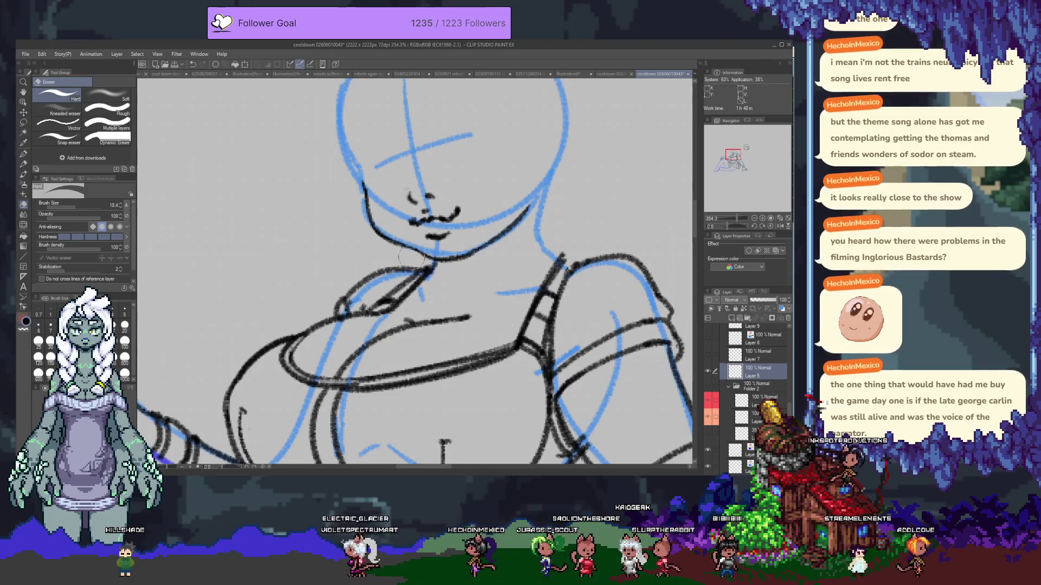
pyautogui.keyDown('ctrl'); pyautogui.keyDown('shift'); pyautogui.click(378, 201); pyautogui.keyUp('shift'); pyautogui.keyUp('ctrl')
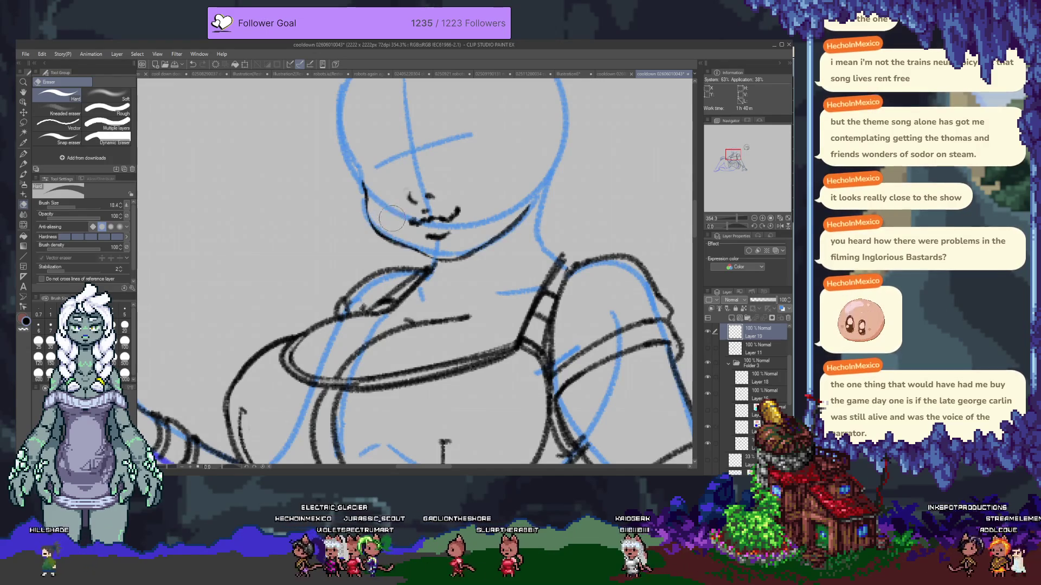
pyautogui.press('p')
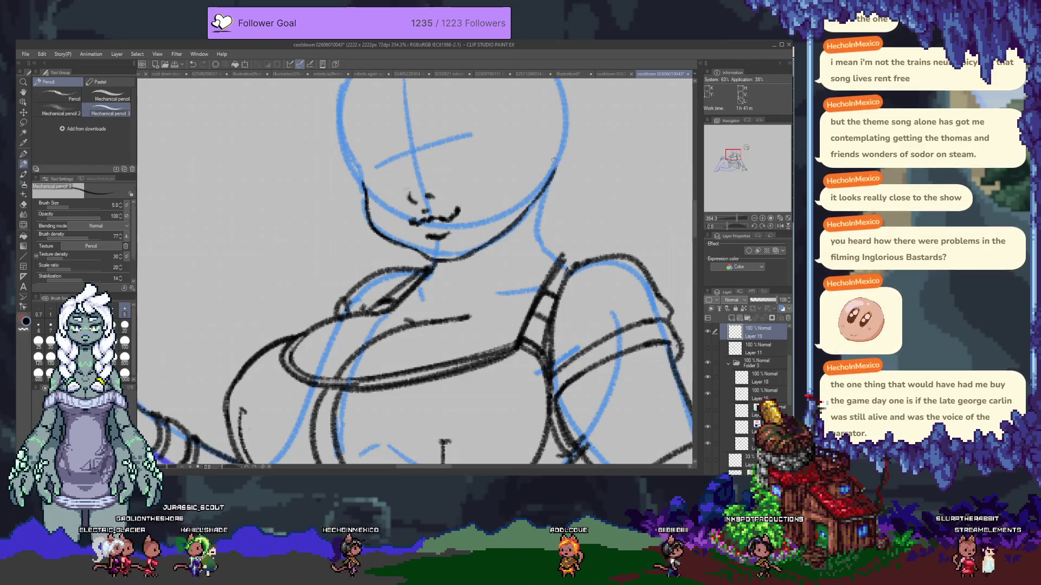
pyautogui.moveTo(335, 131); pyautogui.dragTo(369, 173)
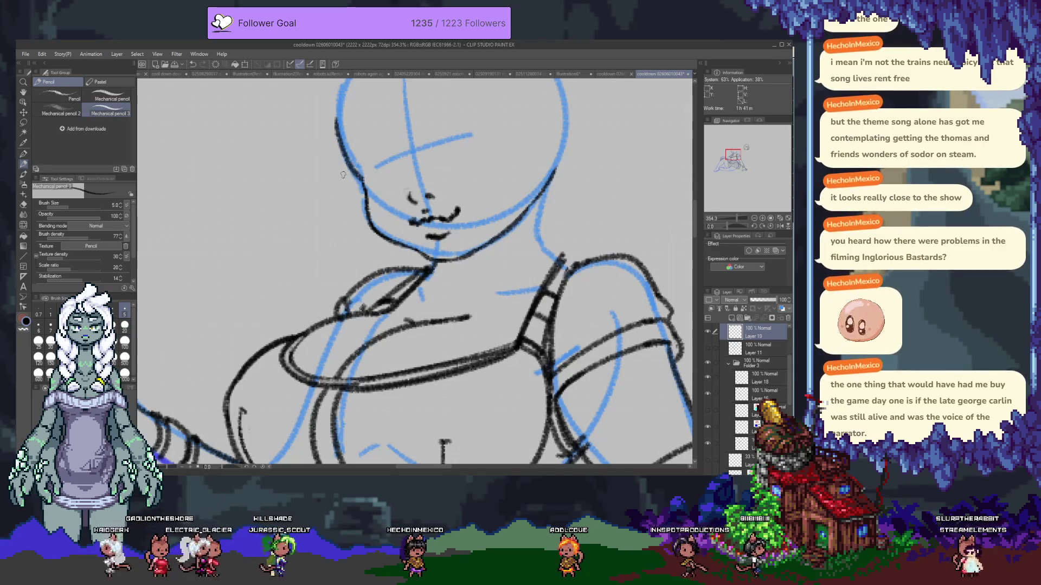
pyautogui.hotkey('ctrl', 'z')
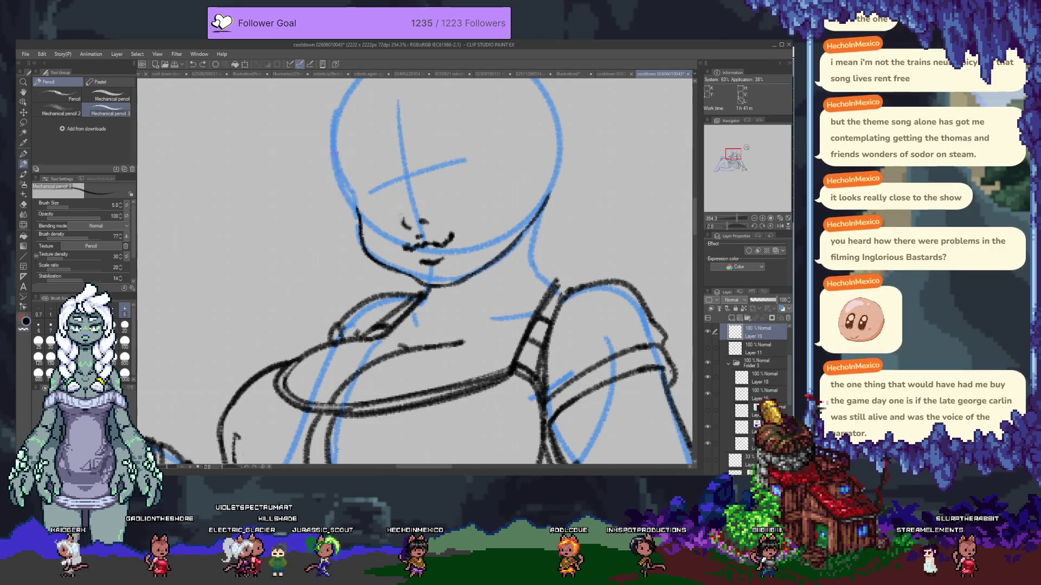
pyautogui.moveTo(327, 152); pyautogui.dragTo(355, 196)
pyautogui.hotkey('ctrl', 'z')
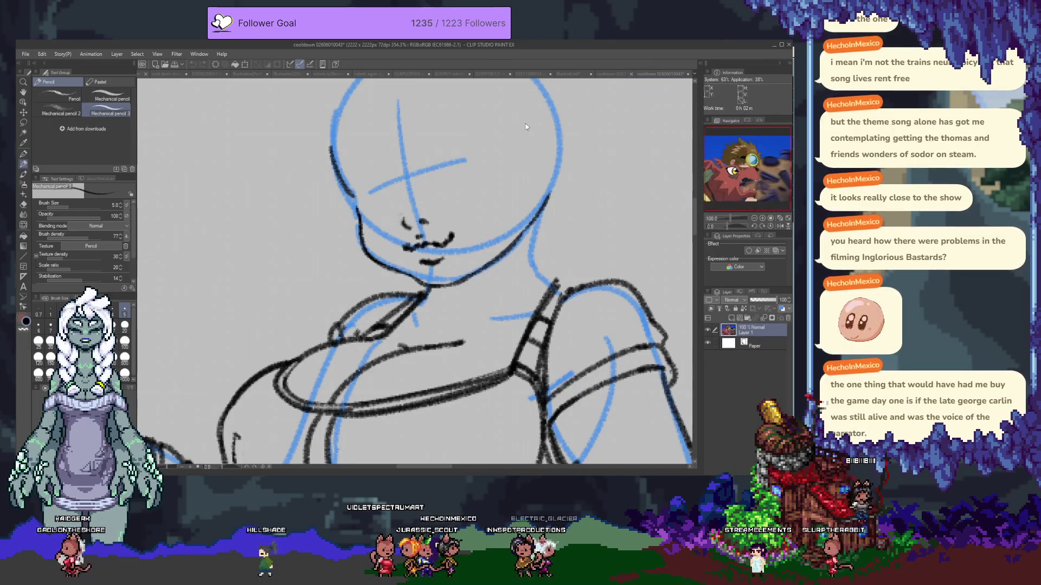
pyautogui.hotkey('ctrl', 'Tab')
pyautogui.hotkey('ctrl', 'Tab')
pyautogui.hotkey('ctrl', 'Tab')
pyautogui.hotkey('ctrl', 'Tab')
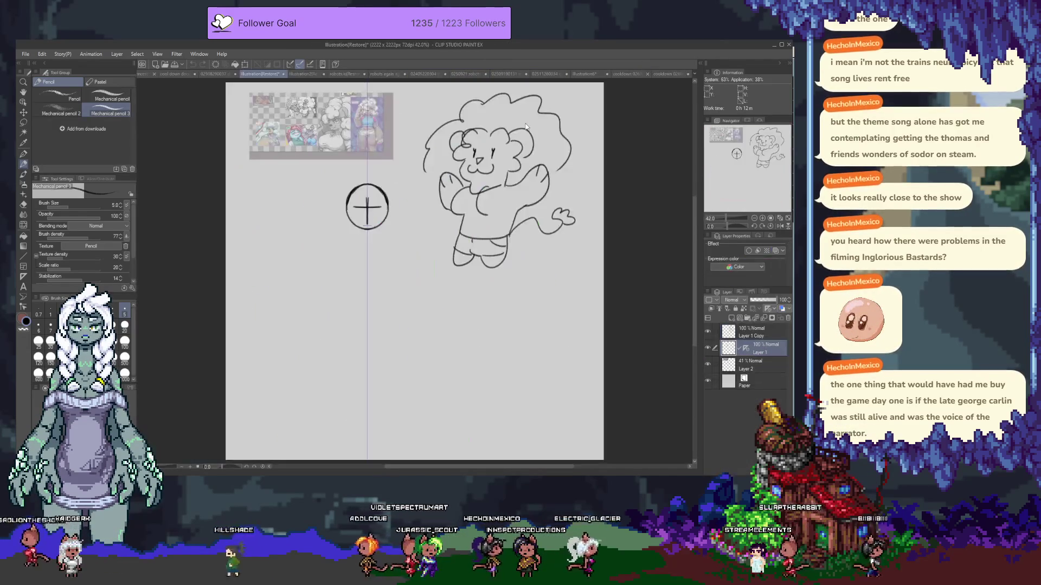
pyautogui.hotkey('ctrl', 'Tab')
pyautogui.hotkey('ctrl', 'Tab')
pyautogui.hotkey('ctrl', 'Tab')
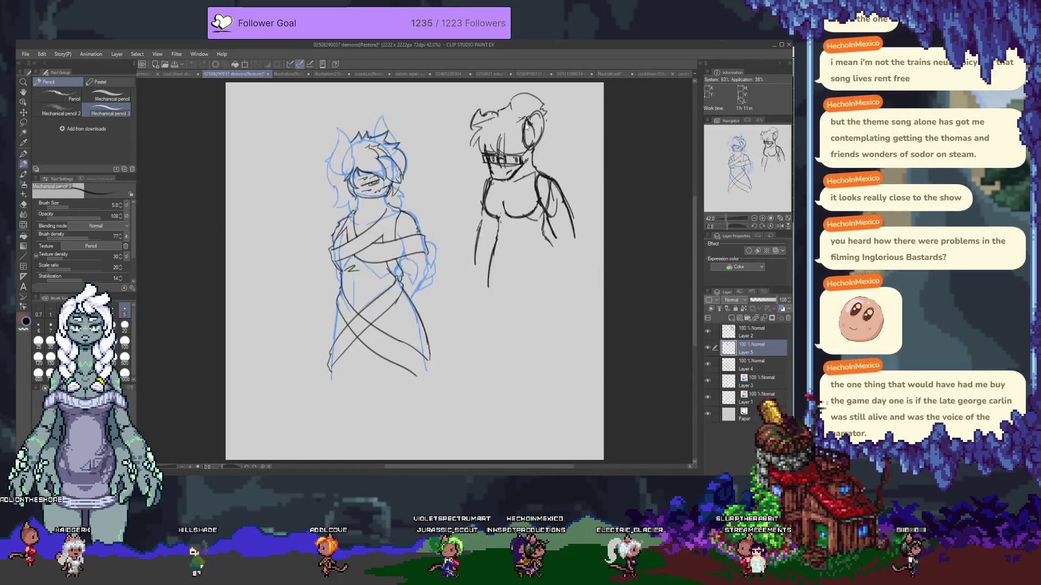
pyautogui.hotkey('ctrl', 'Tab')
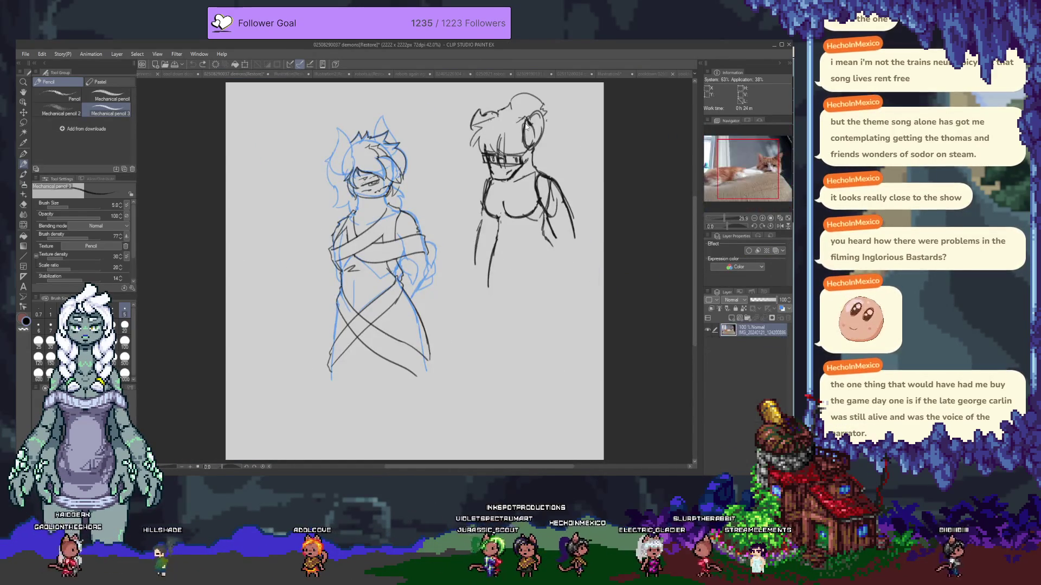
pyautogui.hotkey('ctrl', 'Tab')
pyautogui.hotkey('ctrl', 'Tab')
pyautogui.hotkey('ctrl', 'Tab')
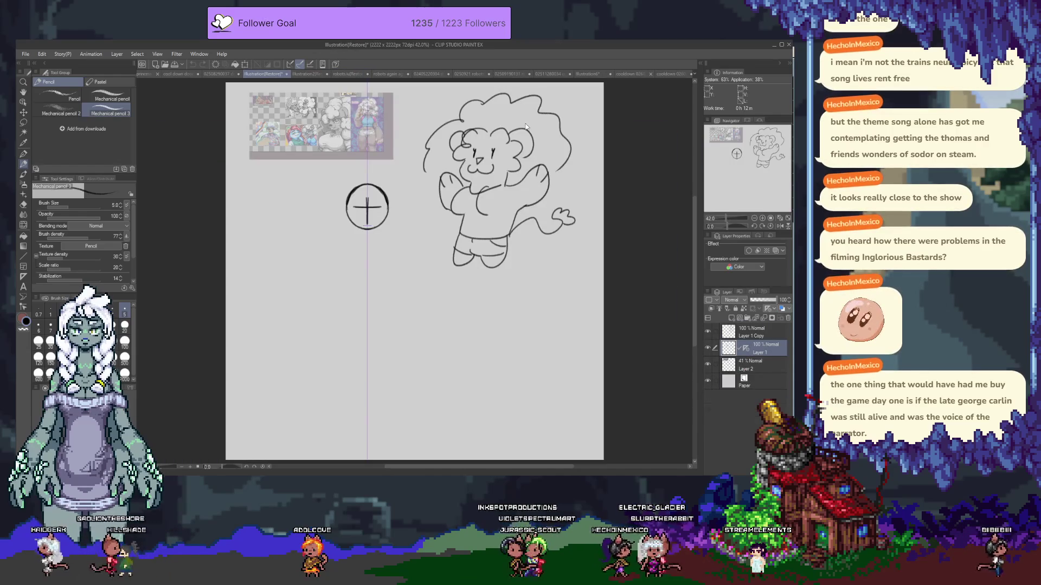
pyautogui.hotkey('ctrl', 'Tab')
pyautogui.hotkey('ctrl', 'Tab')
pyautogui.hotkey('ctrl', 'Tab')
pyautogui.hotkey('ctrl', 'Tab')
pyautogui.hotkey('ctrl', 'Tab')
pyautogui.hotkey('ctrl', 'Tab')
pyautogui.hotkey('ctrl', 'Tab')
pyautogui.hotkey('ctrl', 'Tab')
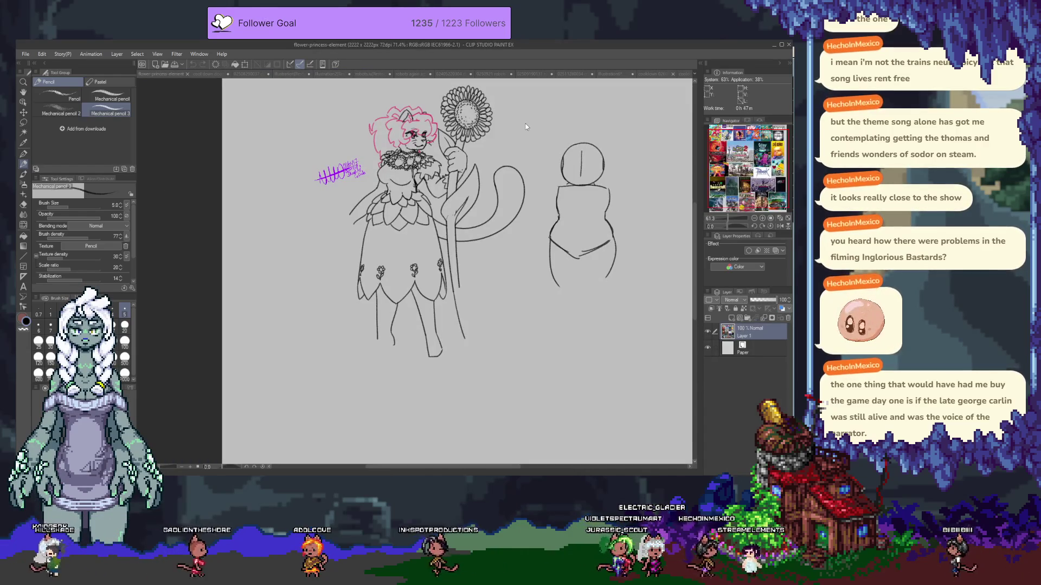
pyautogui.hotkey('ctrl', 'Tab')
pyautogui.hotkey('ctrl', 'Tab')
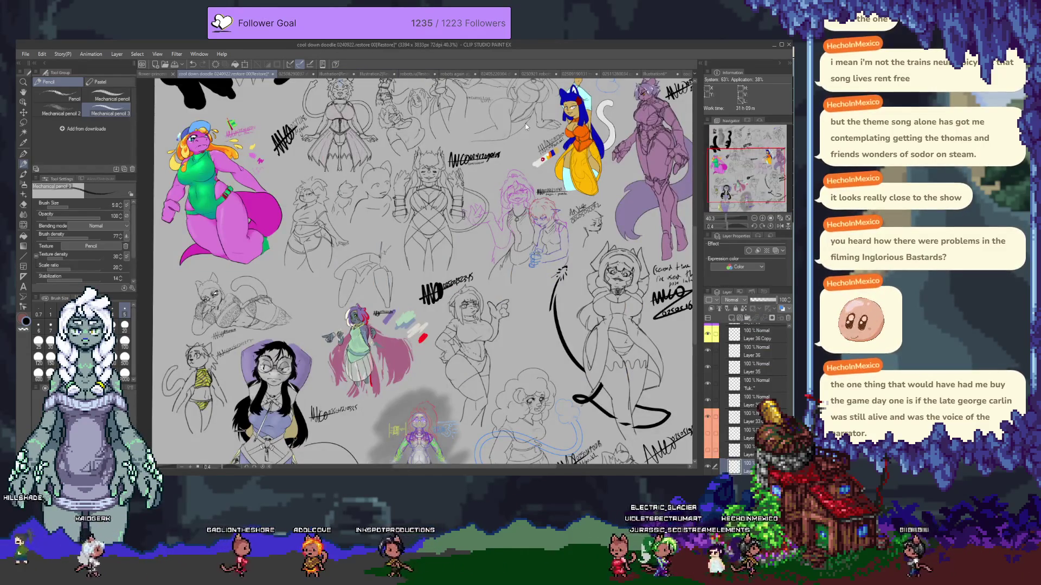
pyautogui.hotkey('ctrl', 'Tab')
pyautogui.hotkey('ctrl', 'Tab')
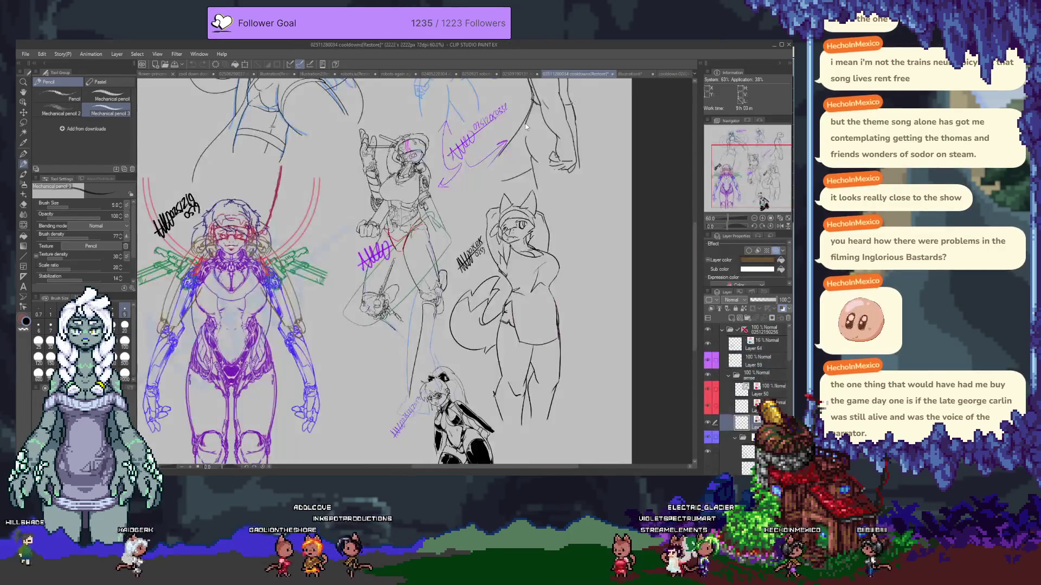
pyautogui.hotkey('ctrl', 'Tab')
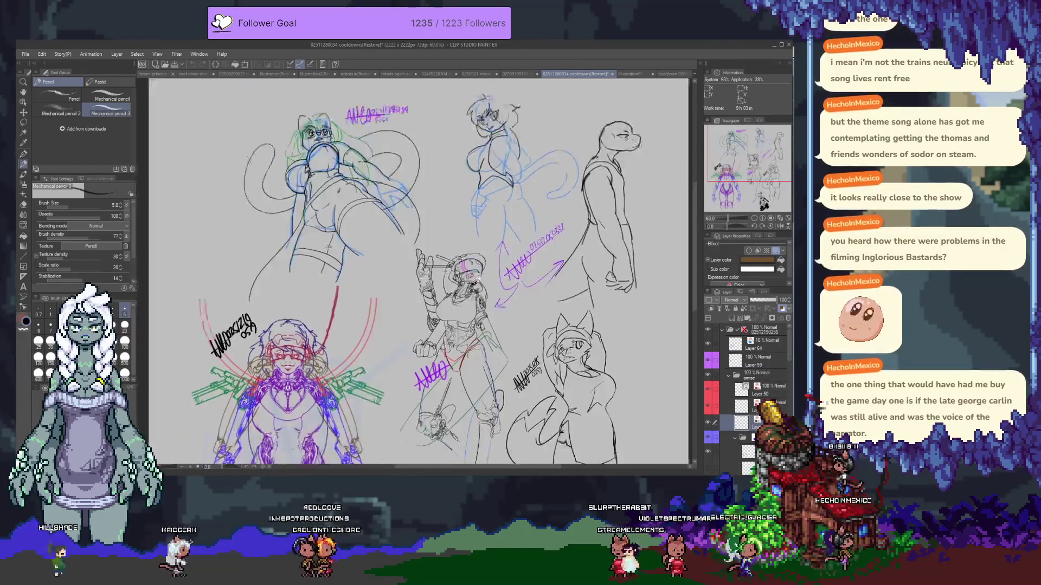
pyautogui.hotkey('ctrl', 'Tab')
pyautogui.hotkey('ctrl', 'Tab')
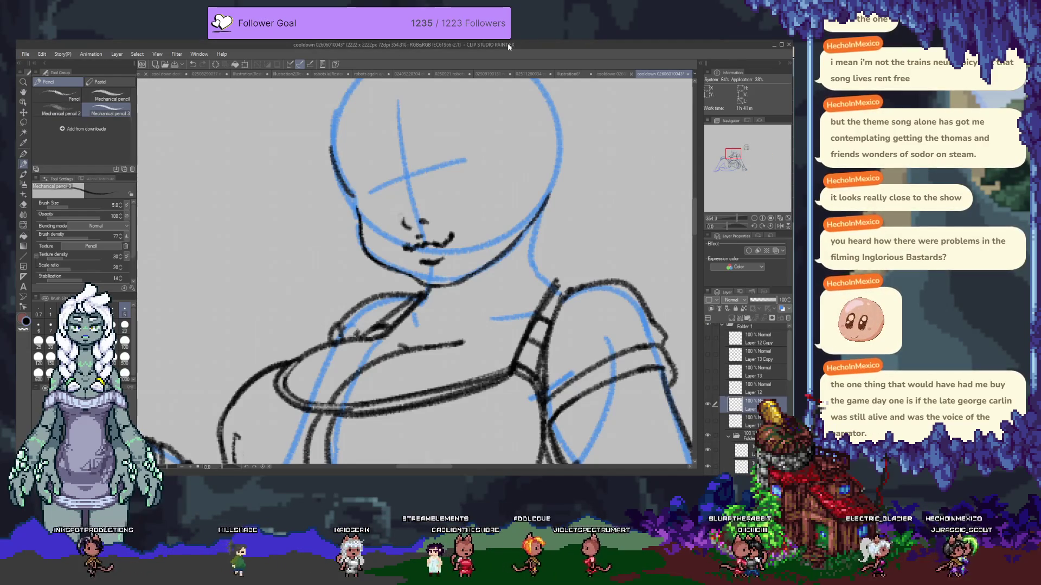
pyautogui.scroll(-2, 717, 396)
pyautogui.scroll(-2, 714, 395)
pyautogui.scroll(-2, 713, 392)
pyautogui.scroll(-2, 712, 391)
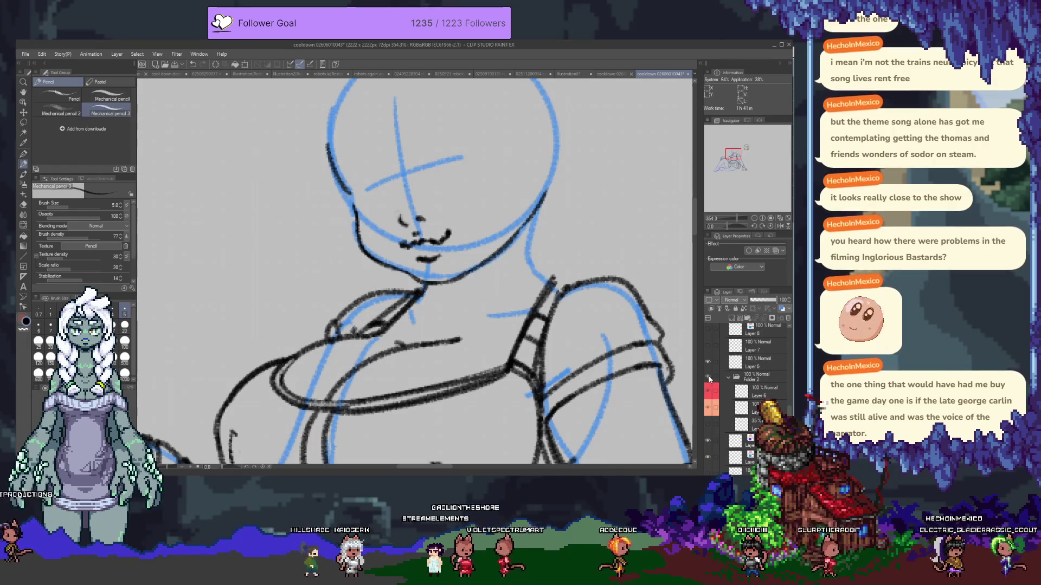
# - Reveal the hair layer and sketch wavy shoulder-length hair with bangs, erasing stray marks
pyautogui.click(708, 391)
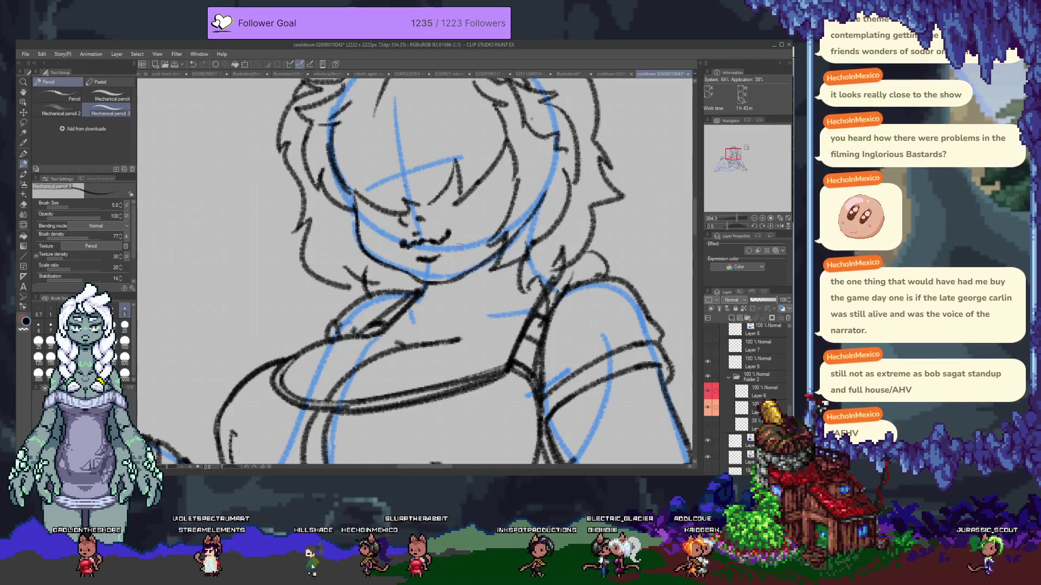
pyautogui.scroll(2, 456, 253)
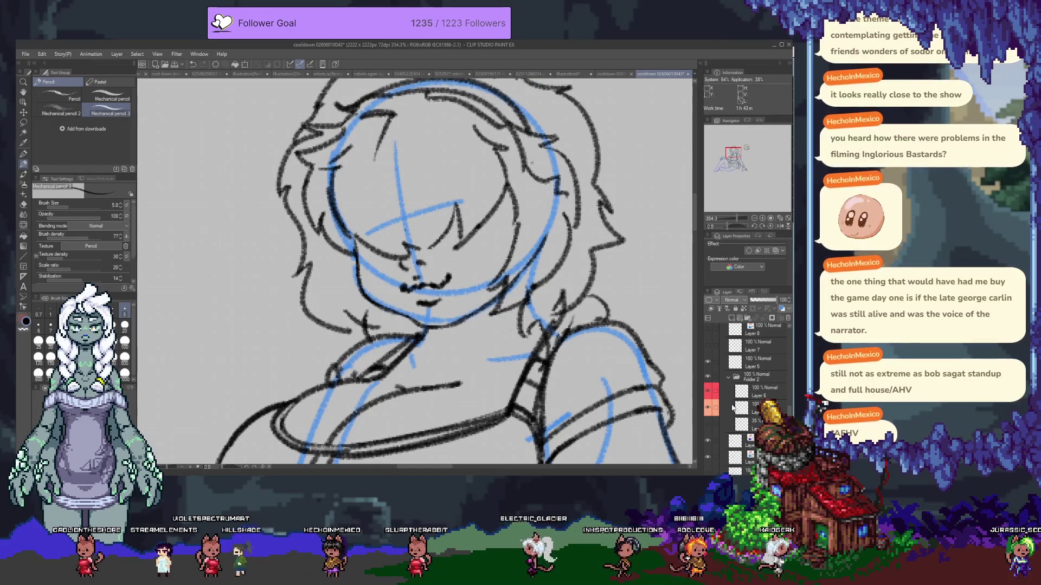
pyautogui.scroll(-2, 735, 395)
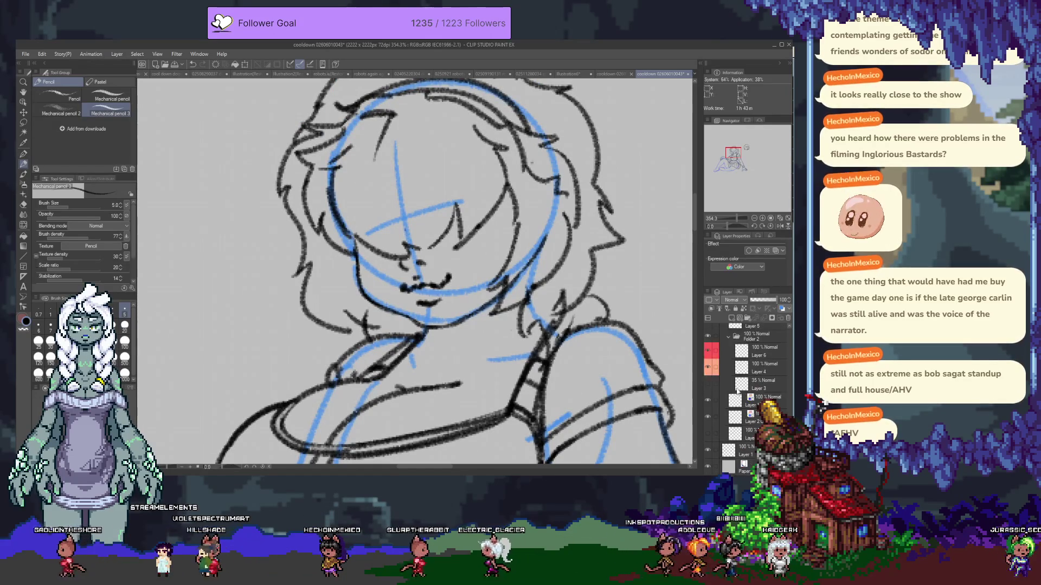
pyautogui.scroll(5, 736, 394)
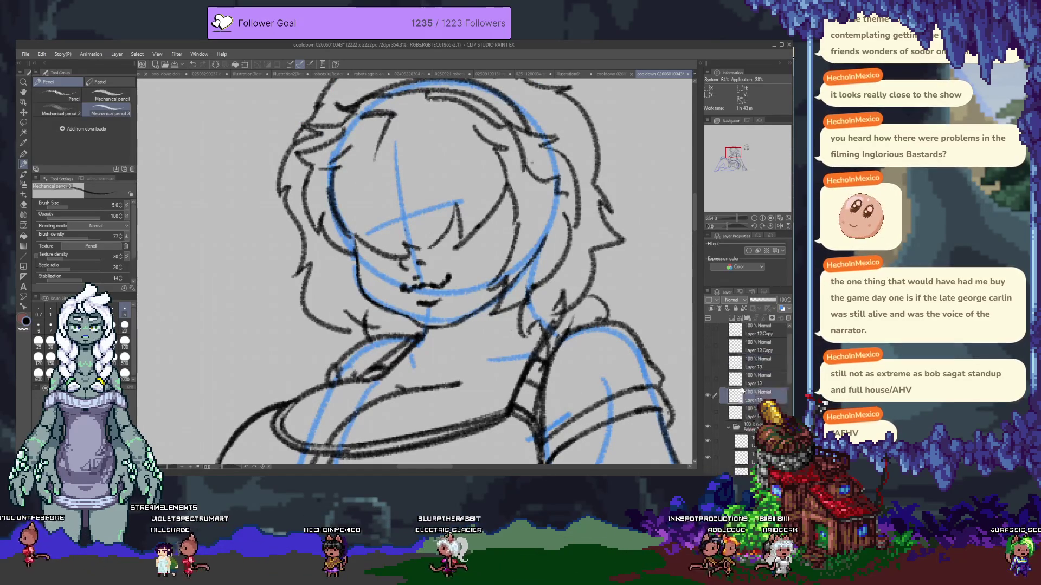
pyautogui.click(709, 410)
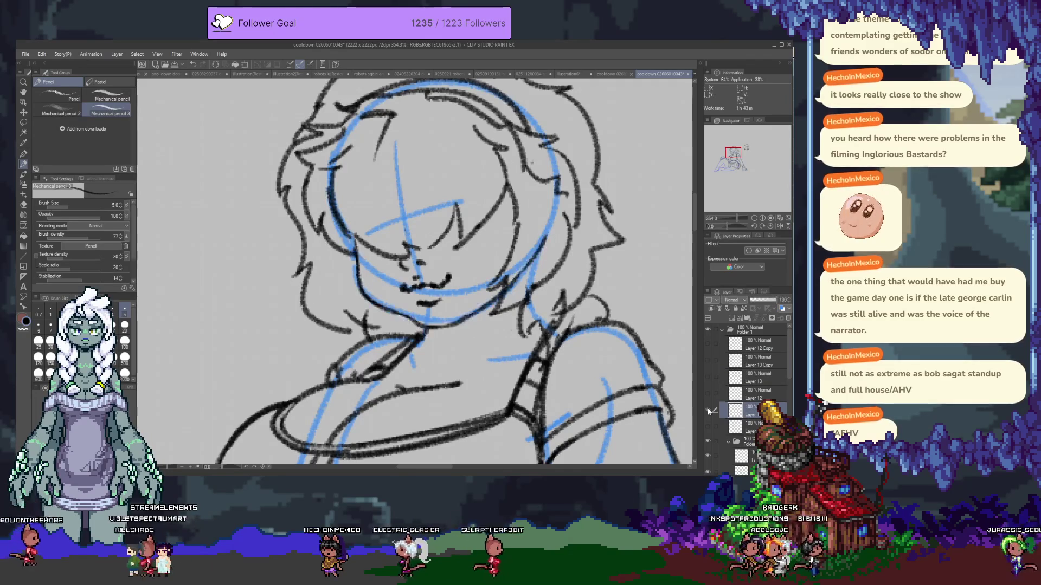
pyautogui.press('e')
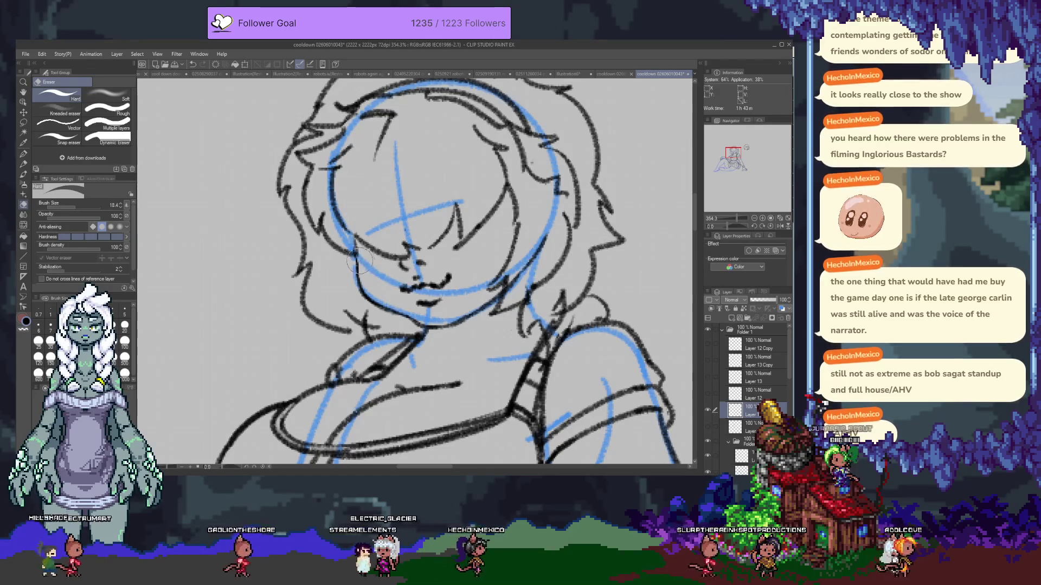
pyautogui.press('p')
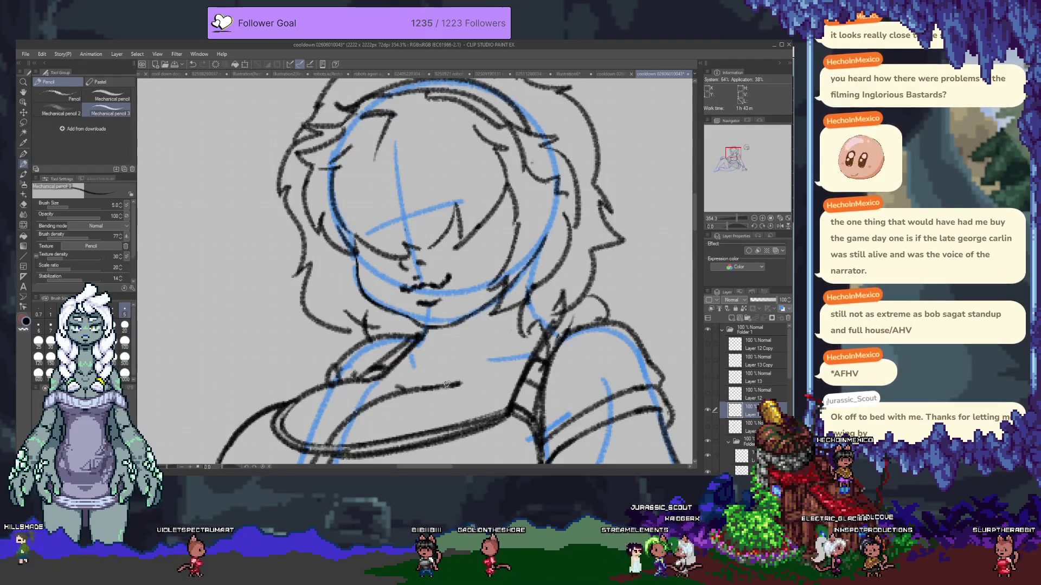
# - Try lines across the neck for a collar and undo the stray neck strokes
pyautogui.moveTo(446, 383); pyautogui.dragTo(398, 257)
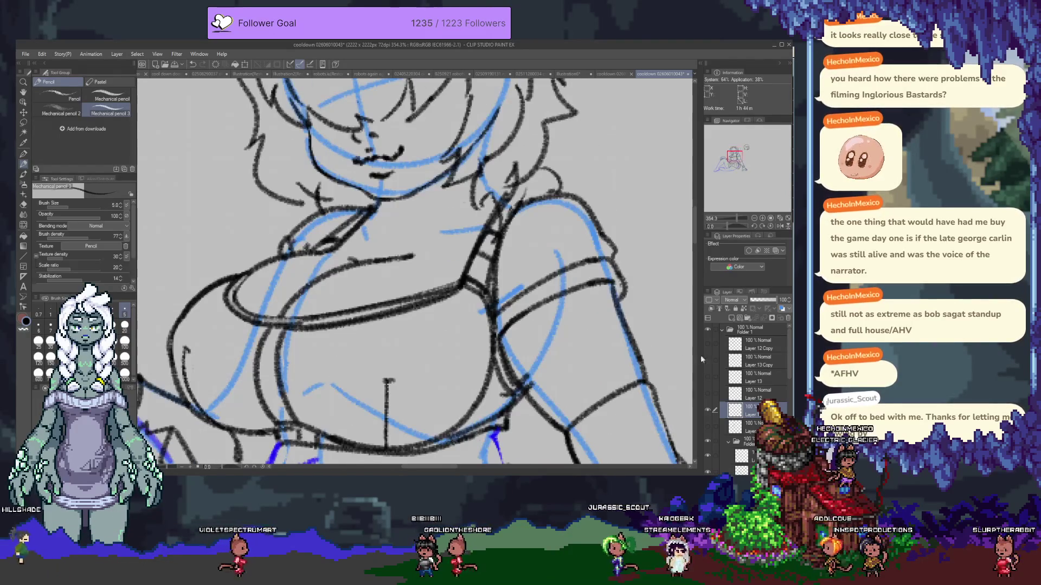
pyautogui.moveTo(365, 193); pyautogui.dragTo(361, 234)
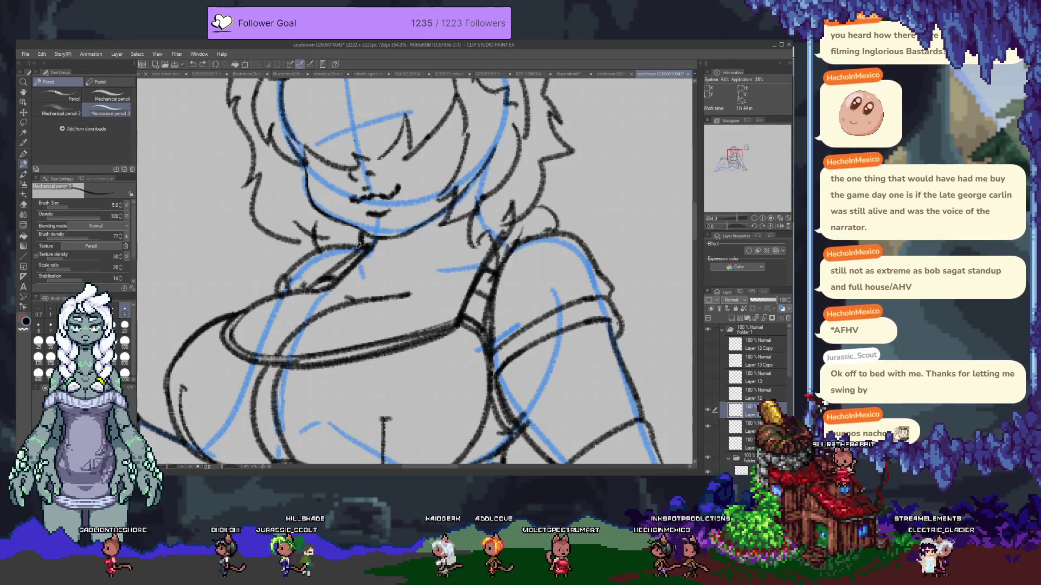
pyautogui.moveTo(367, 262); pyautogui.dragTo(447, 253)
pyautogui.hotkey('ctrl', 'z')
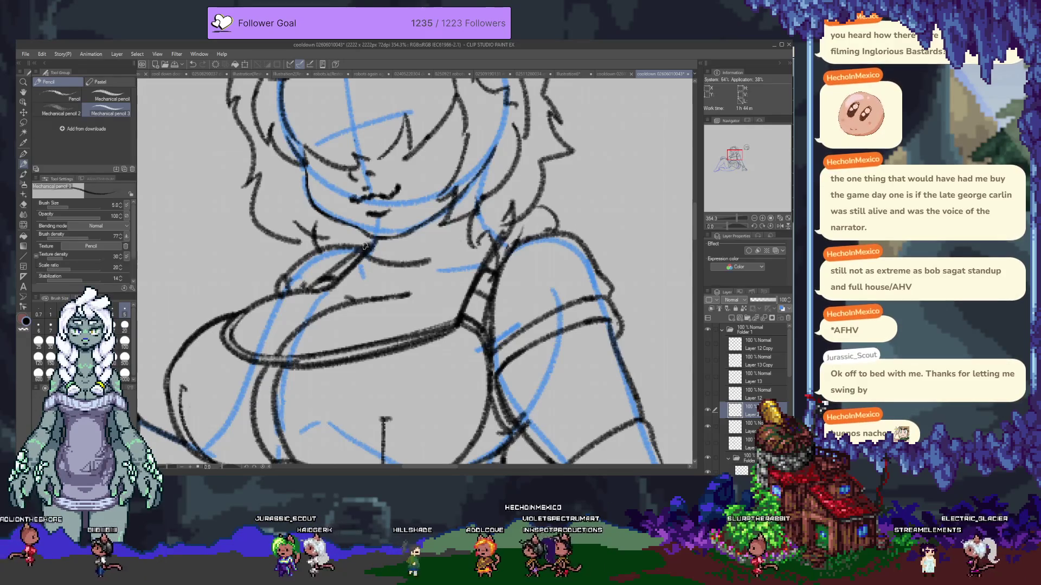
pyautogui.moveTo(368, 249); pyautogui.dragTo(430, 262)
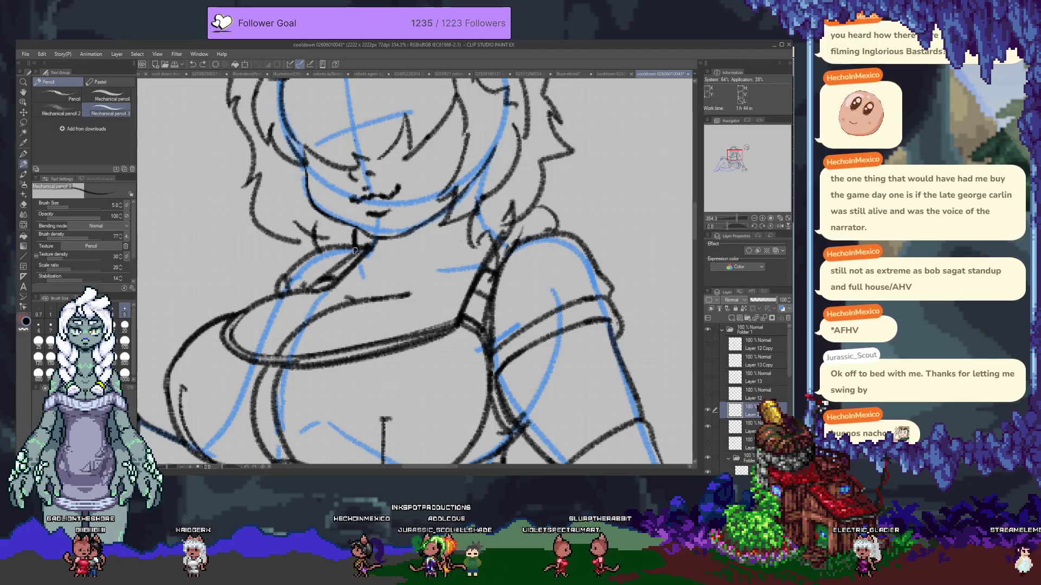
pyautogui.hotkey('ctrl', 'z')
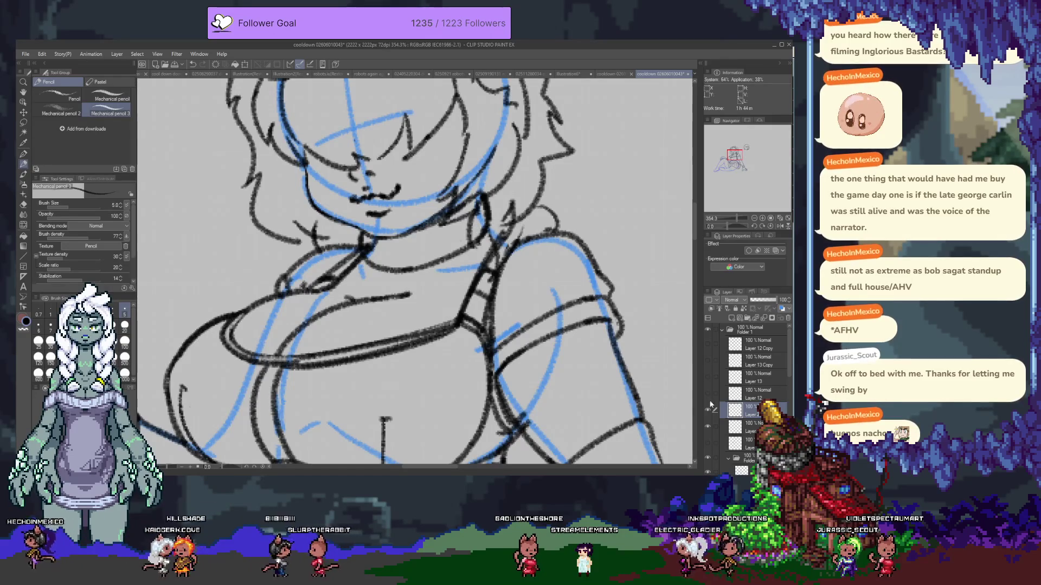
pyautogui.hotkey('ctrl', 'z')
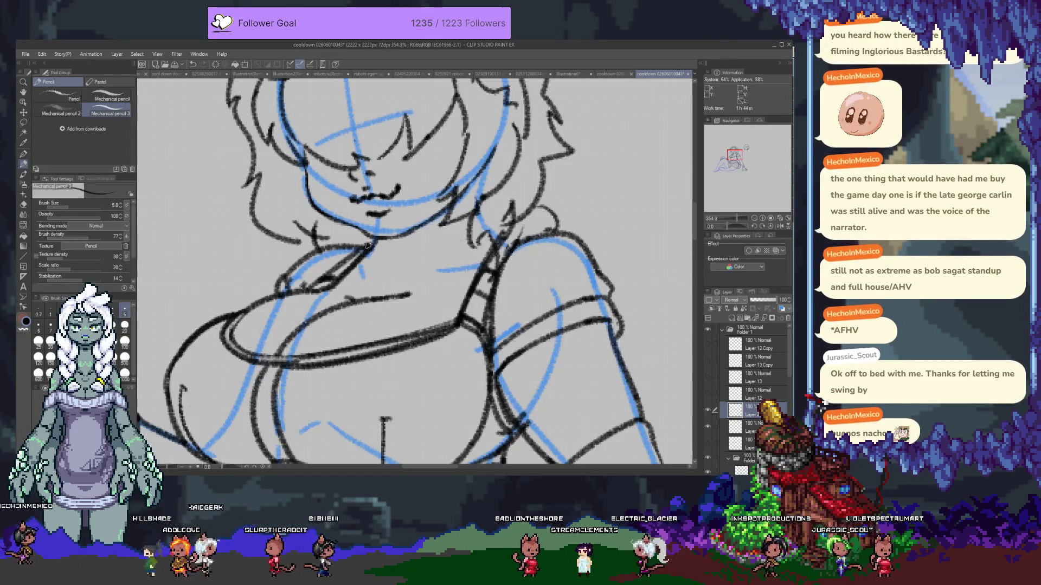
pyautogui.hotkey('ctrl', 'z')
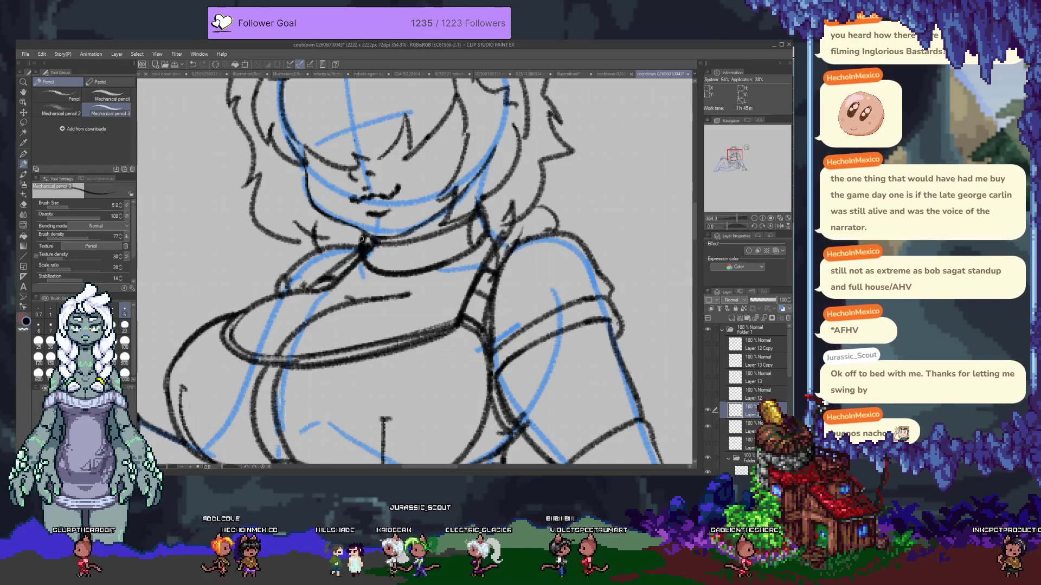
# - Draw the choker collar around the girl's neck with the pencil after a quick erase
pyautogui.press('e')
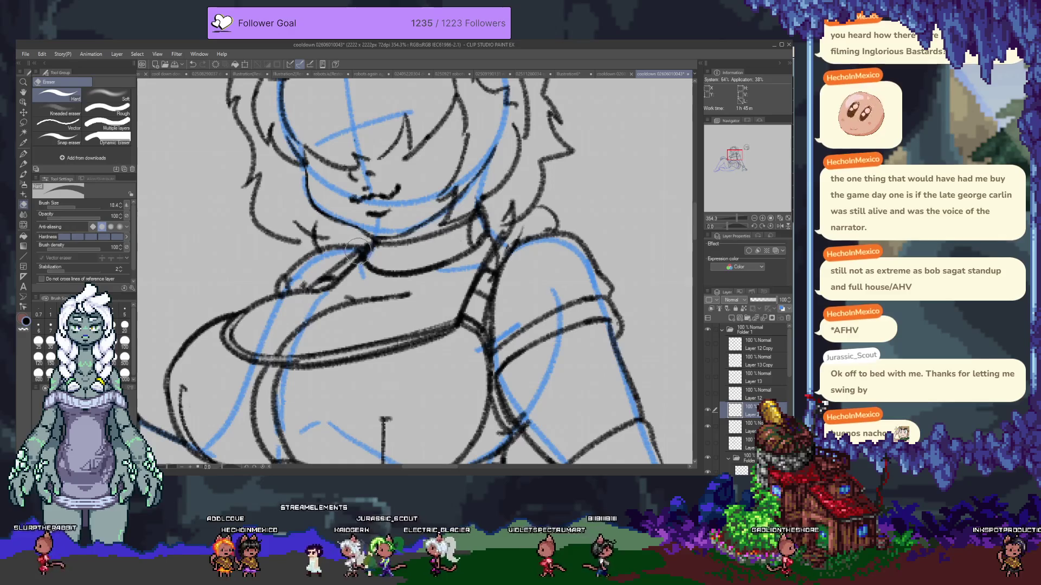
pyautogui.press('p')
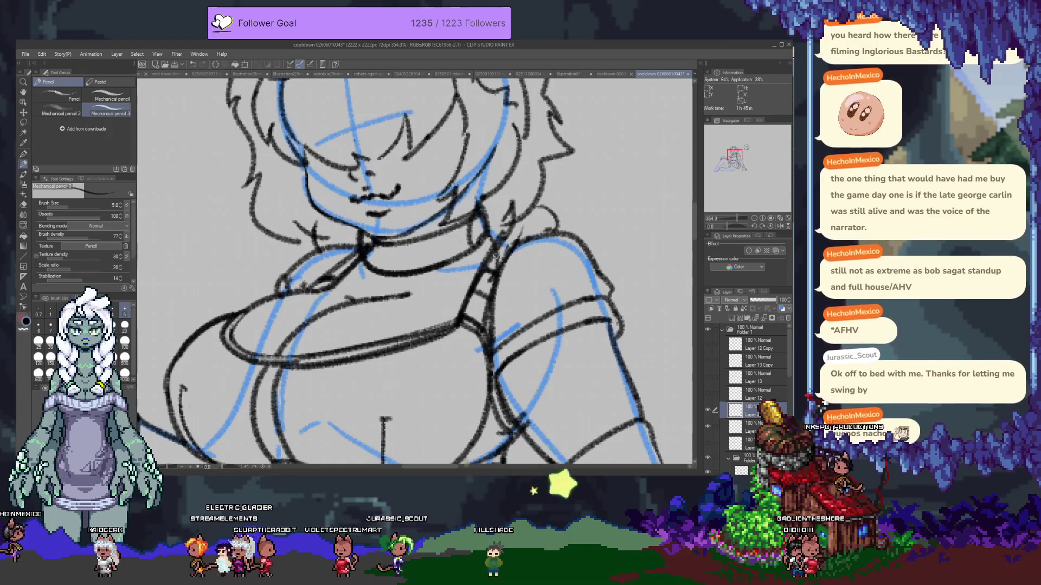
pyautogui.scroll(1, 497, 281)
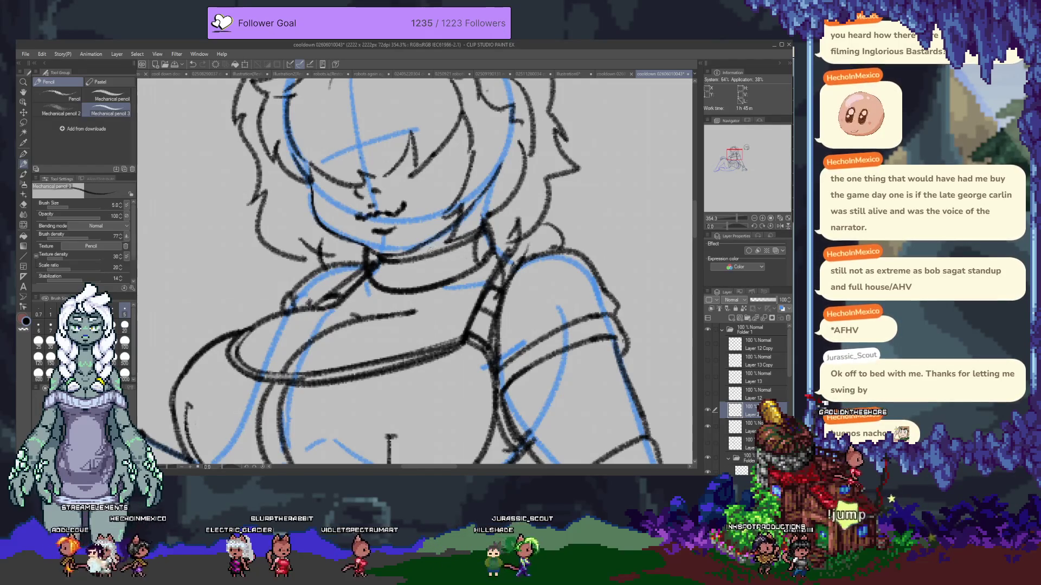
# - Free-transform the collar lines slightly upward and confirm
pyautogui.press('e')
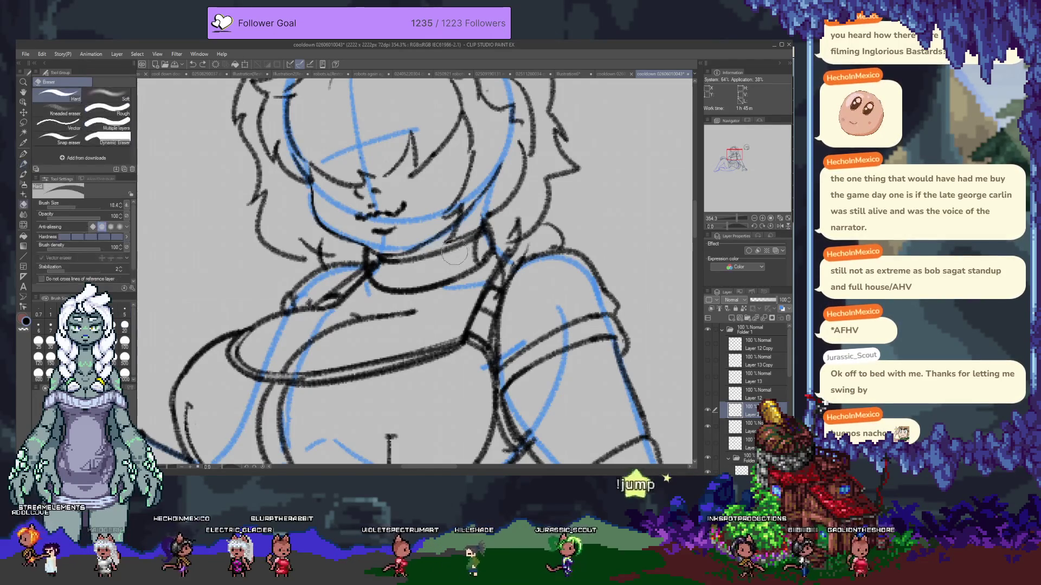
pyautogui.hotkey('ctrl', 't')
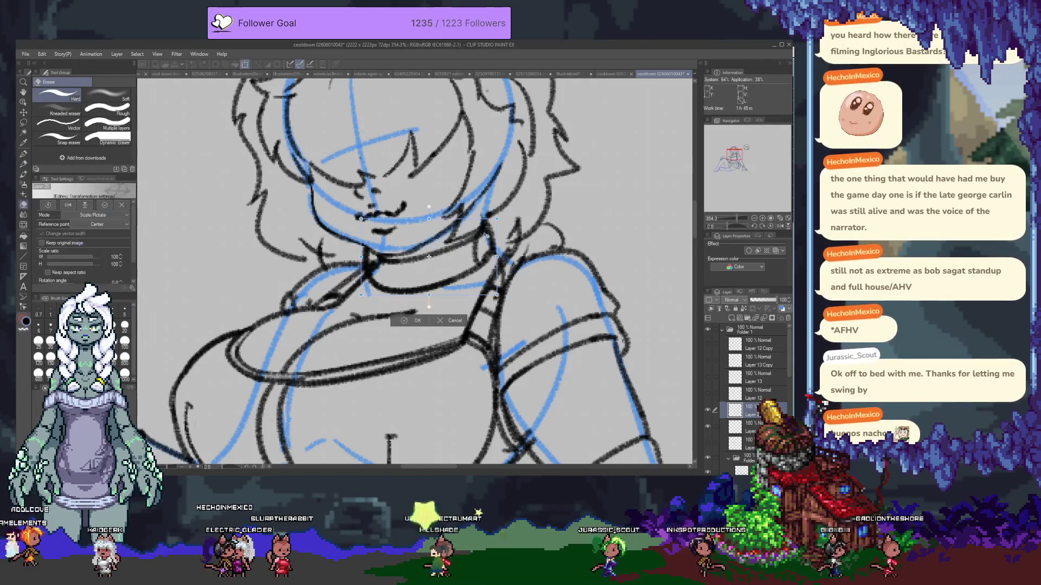
pyautogui.moveTo(428, 269); pyautogui.dragTo(429, 258)
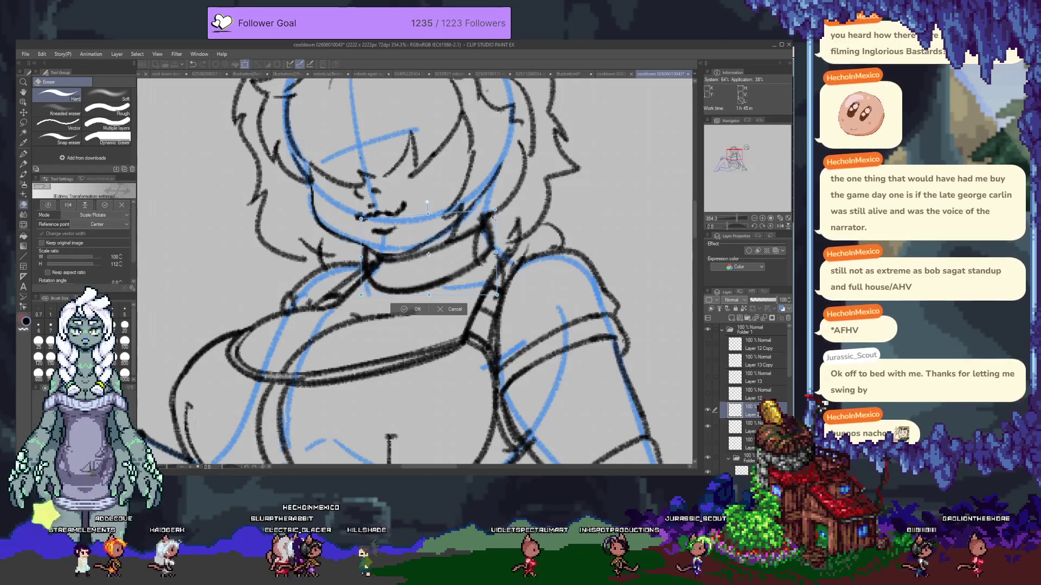
pyautogui.press('Return')
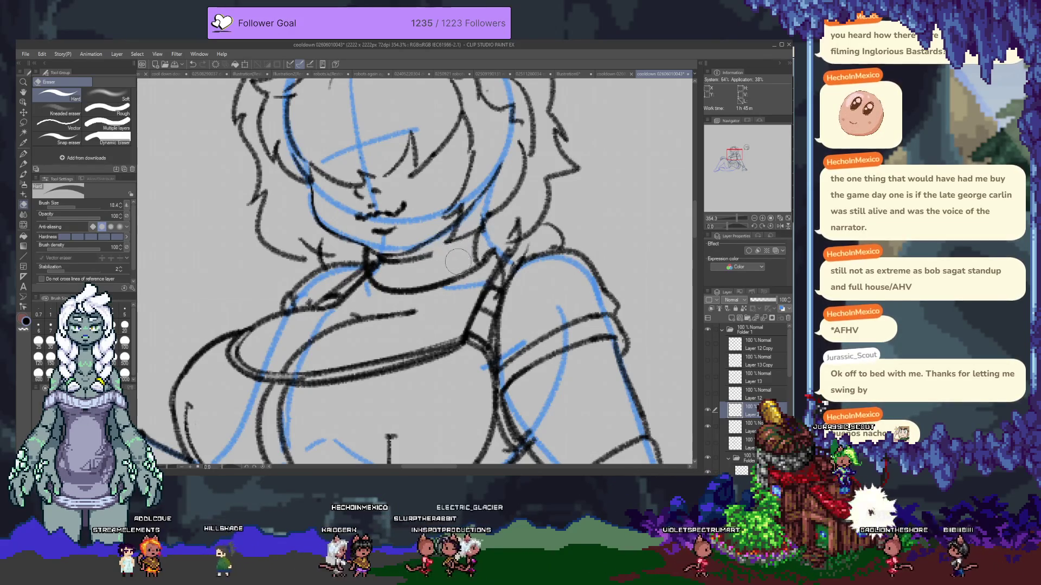
# - Refine the choker into a thicker band around the neck with pencil and eraser
pyautogui.press('p')
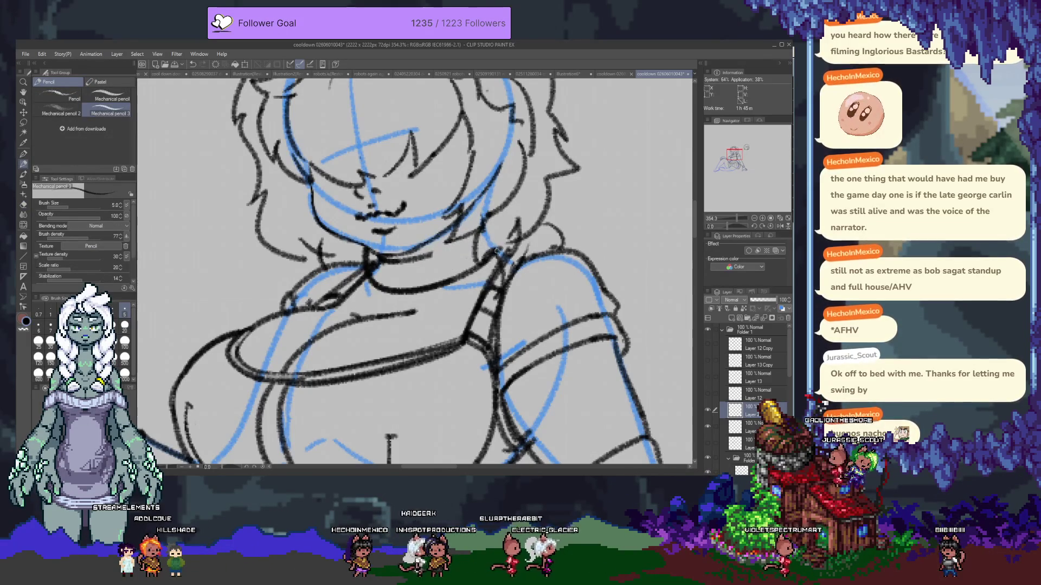
pyautogui.press('e')
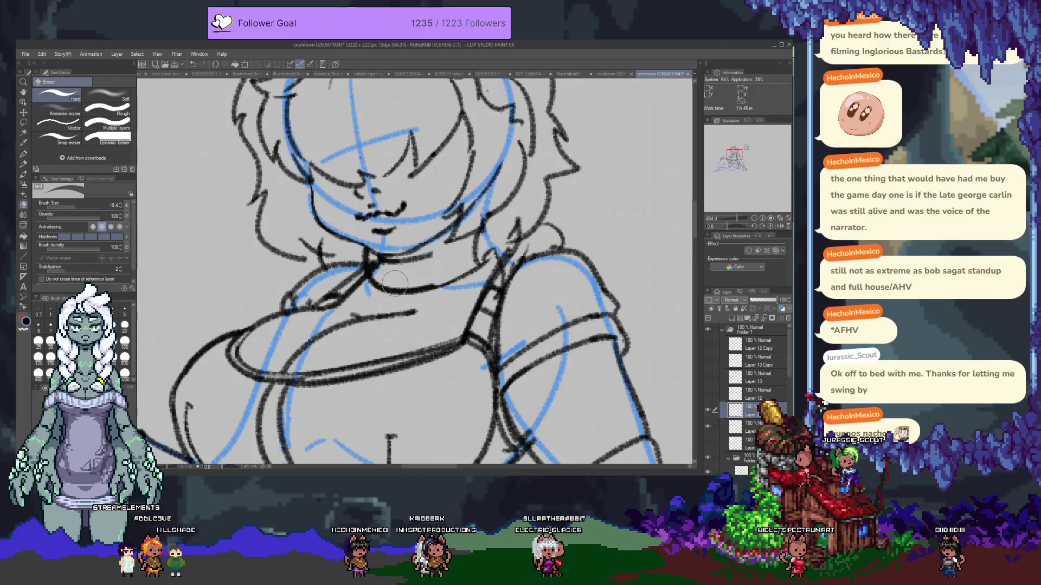
pyautogui.press('p')
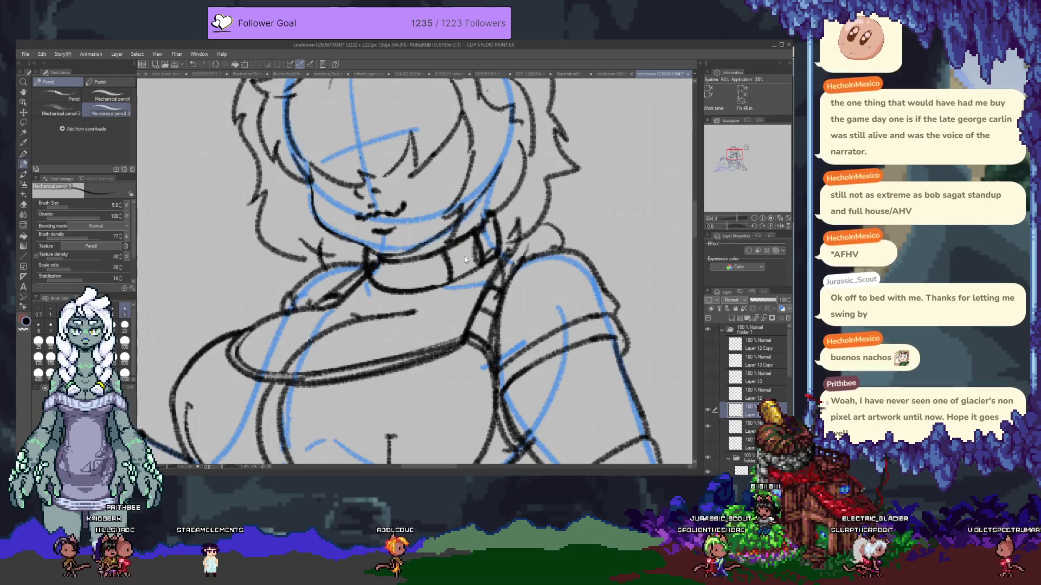
pyautogui.scroll(-2, 507, 206)
pyautogui.scroll(-2, 507, 204)
pyautogui.scroll(-1, 507, 205)
pyautogui.scroll(-1, 506, 204)
# - Browse the blue-haired character, lineup, cooldowns, robot-maid and robots documents
pyautogui.click(620, 75)
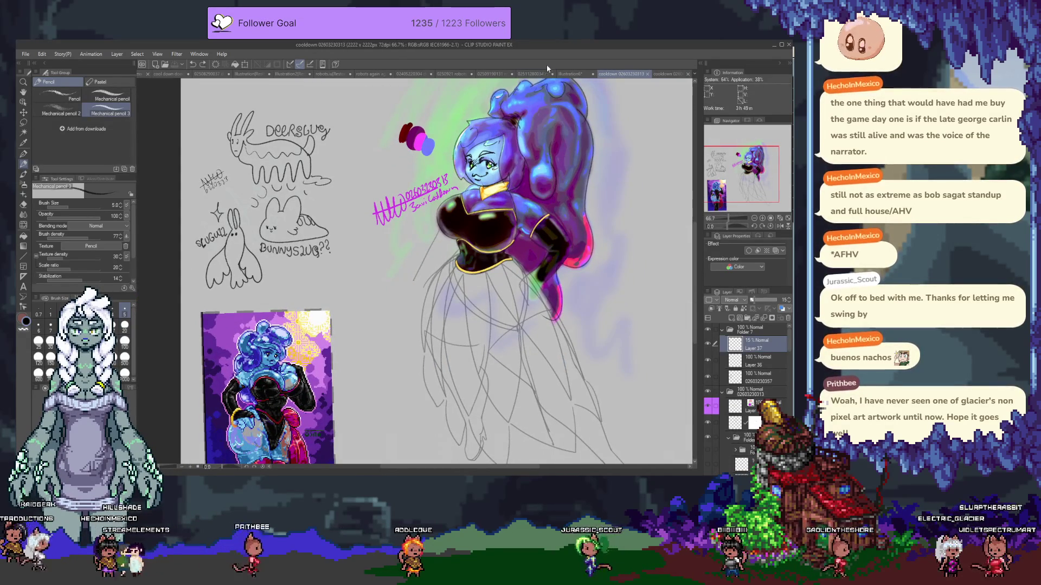
pyautogui.click(570, 75)
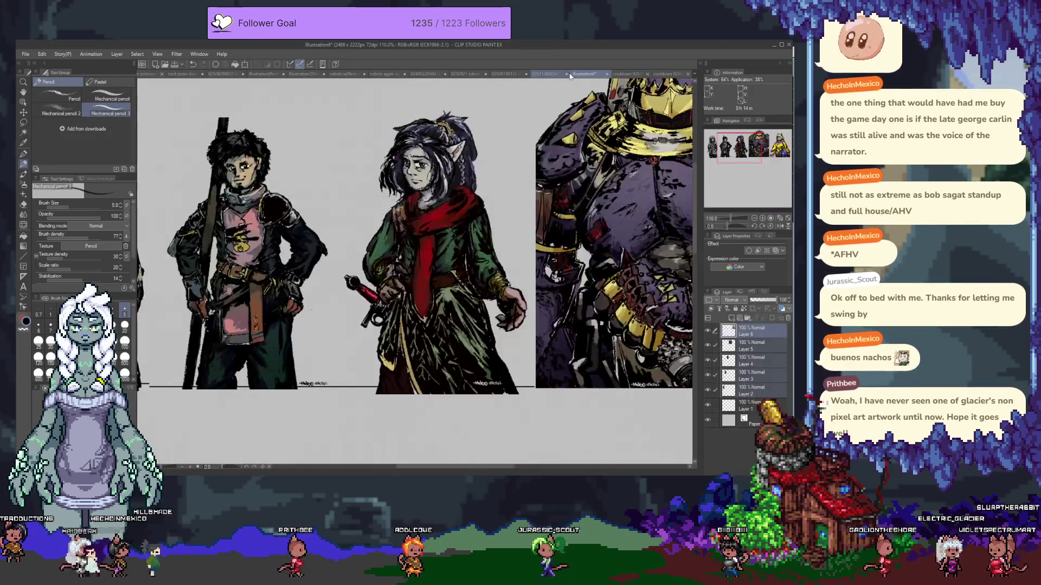
pyautogui.scroll(-3, 415, 269)
pyautogui.scroll(1, 414, 269)
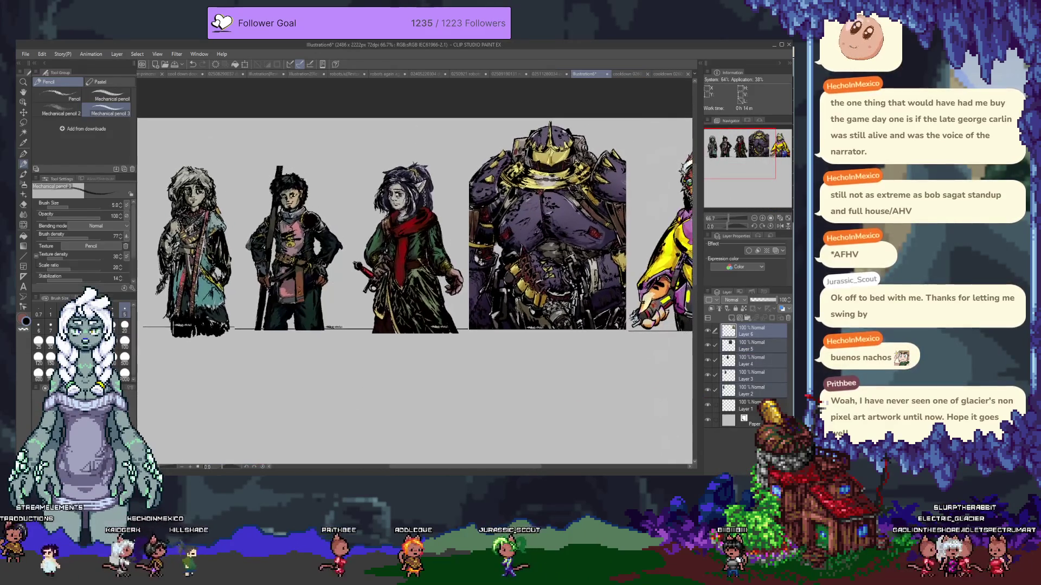
pyautogui.moveTo(455, 250); pyautogui.dragTo(430, 245)
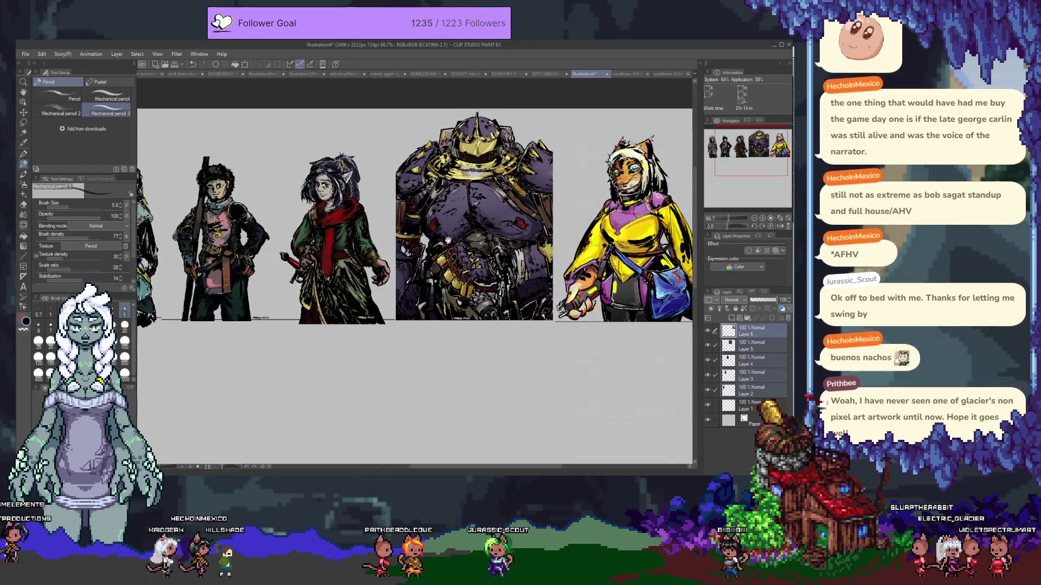
pyautogui.click(543, 76)
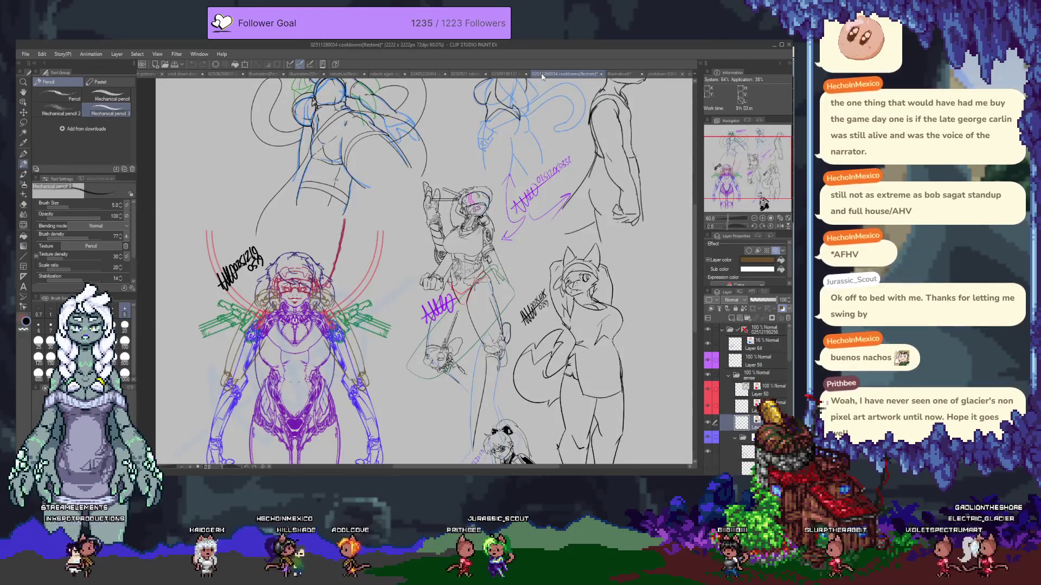
pyautogui.scroll(2, 487, 294)
pyautogui.scroll(1, 486, 294)
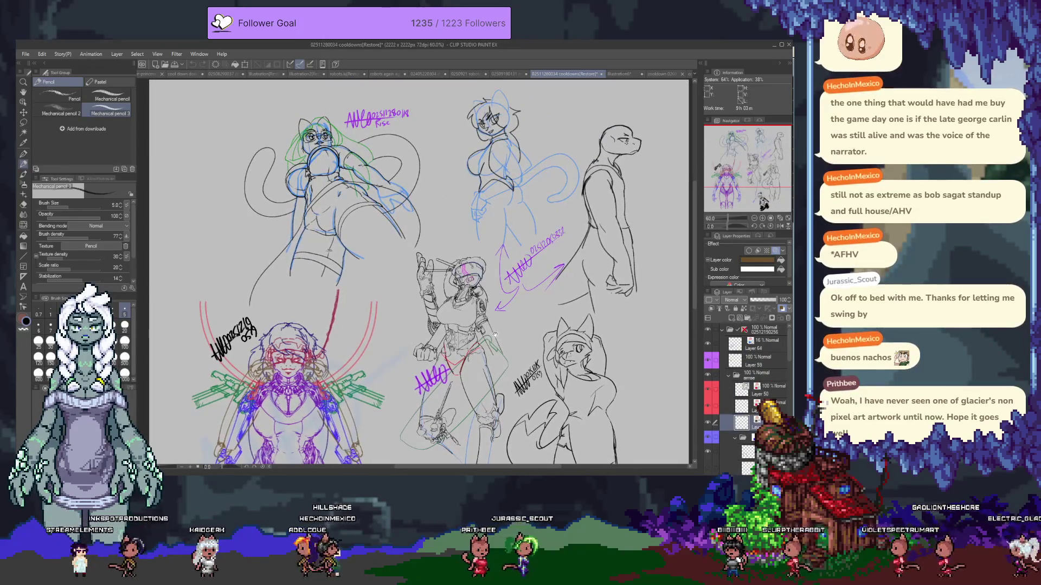
pyautogui.click(509, 74)
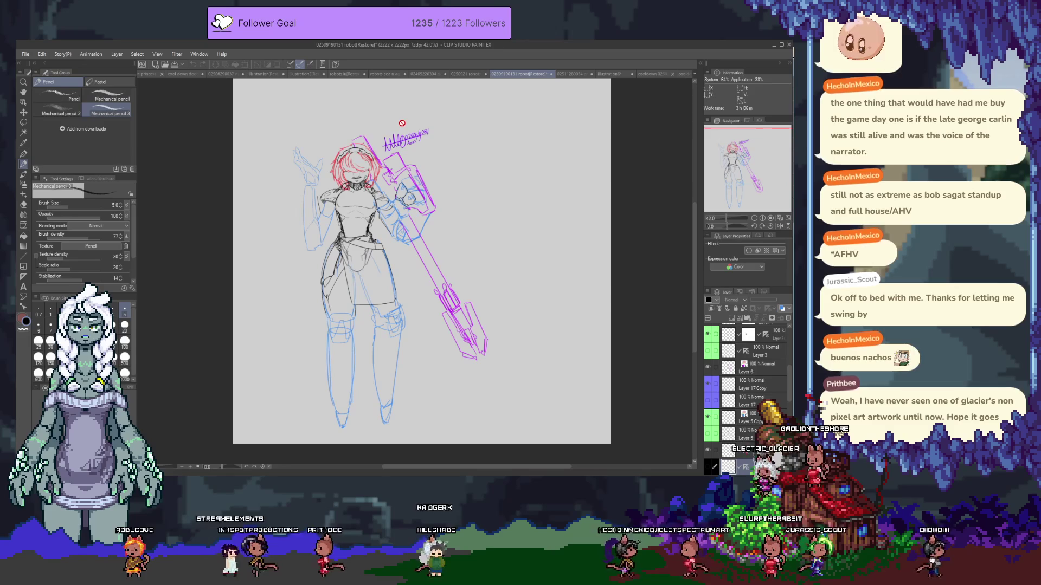
pyautogui.click(456, 74)
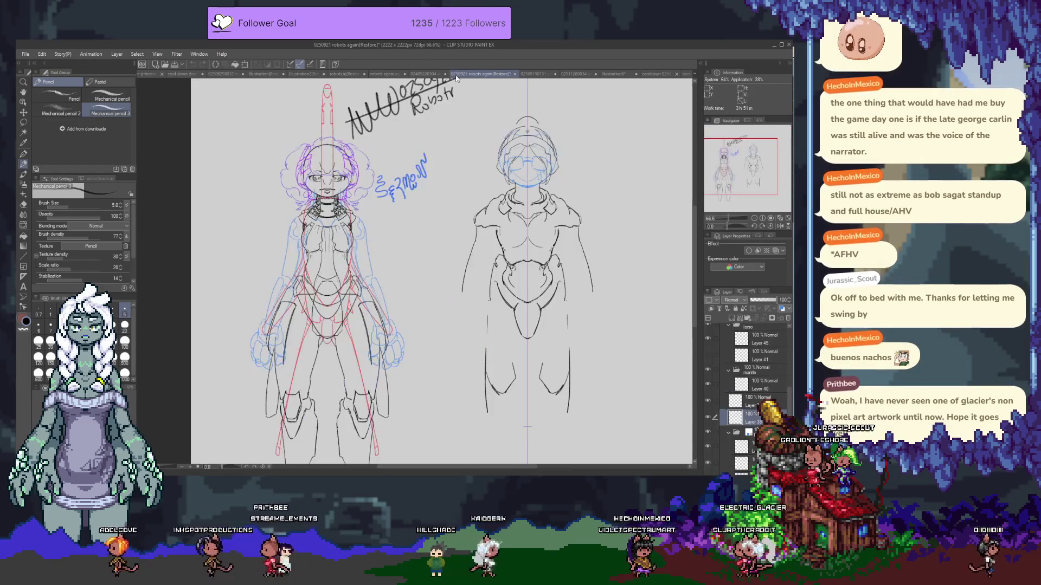
# - Continue through doodles, robot characters, lineart sheet, landscape and lion, ending on blue-and-black sketches
pyautogui.click(426, 74)
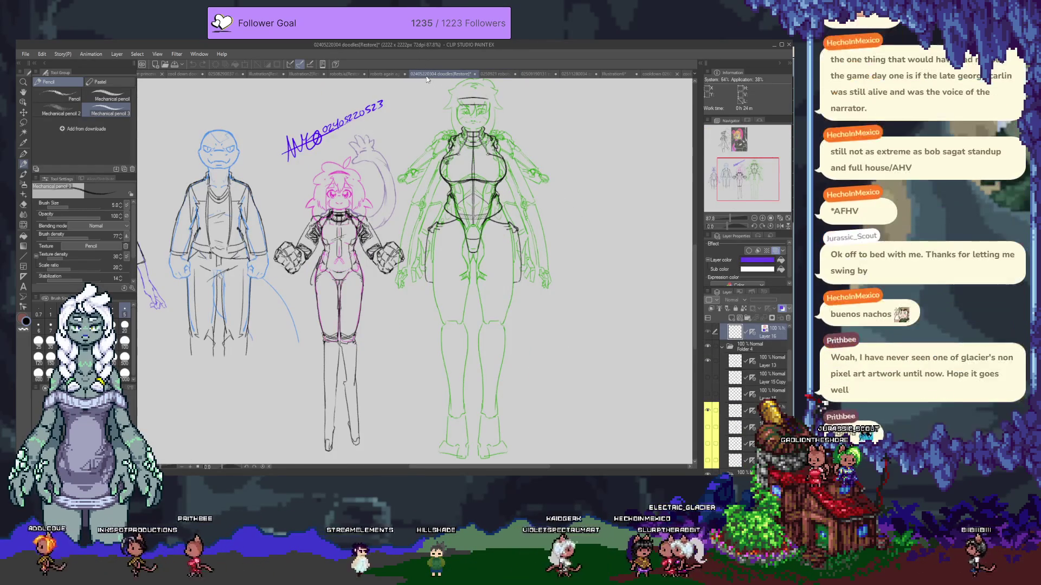
pyautogui.moveTo(366, 244); pyautogui.dragTo(430, 240)
pyautogui.scroll(2, 385, 227)
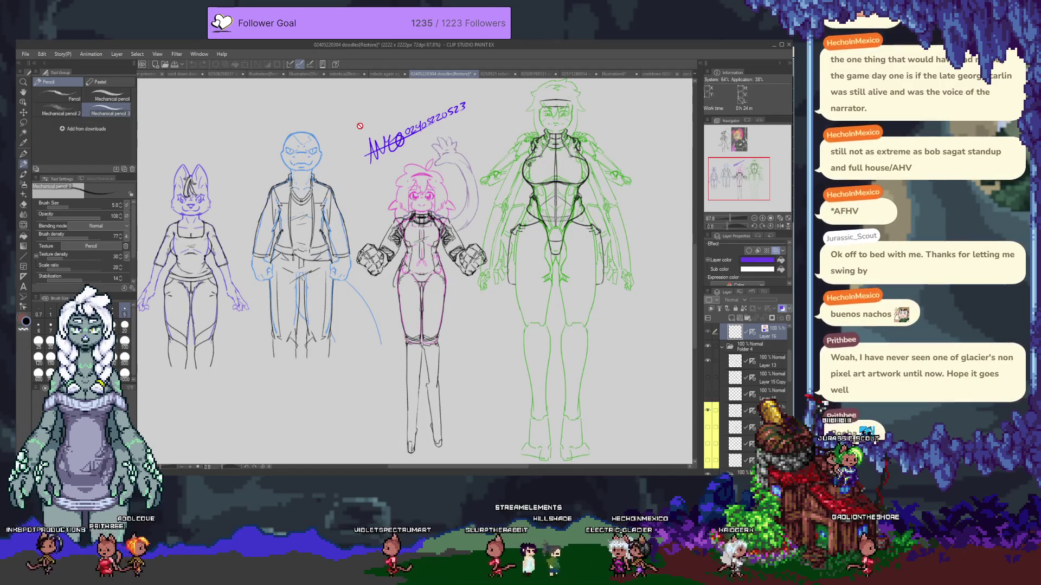
pyautogui.click(390, 73)
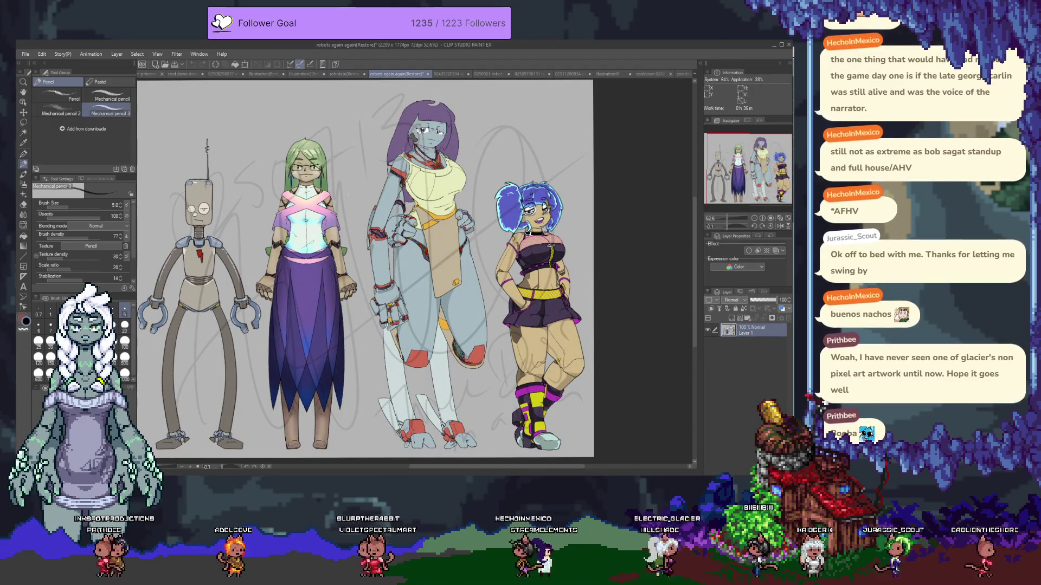
pyautogui.click(343, 74)
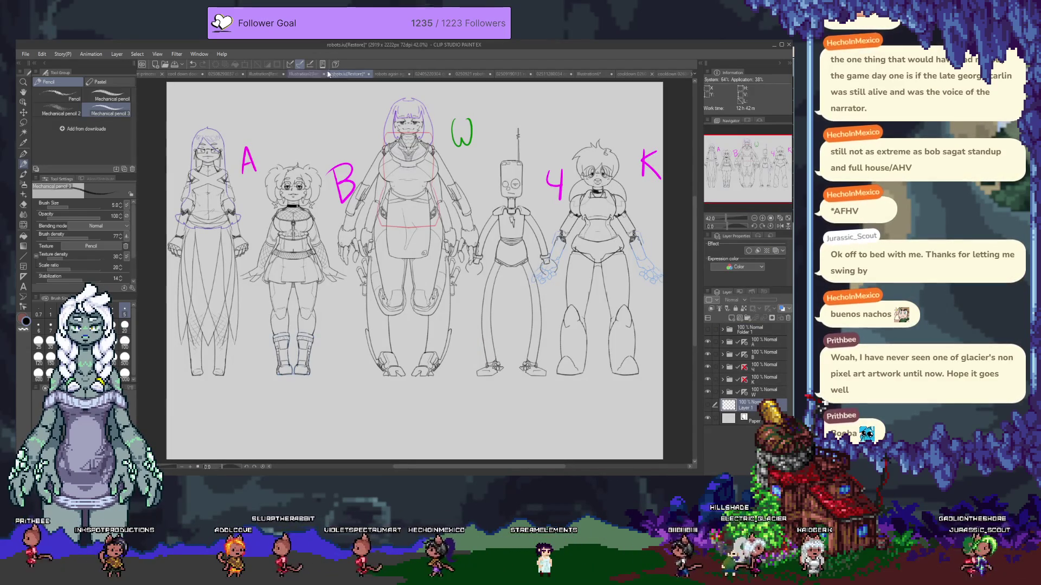
pyautogui.click(304, 76)
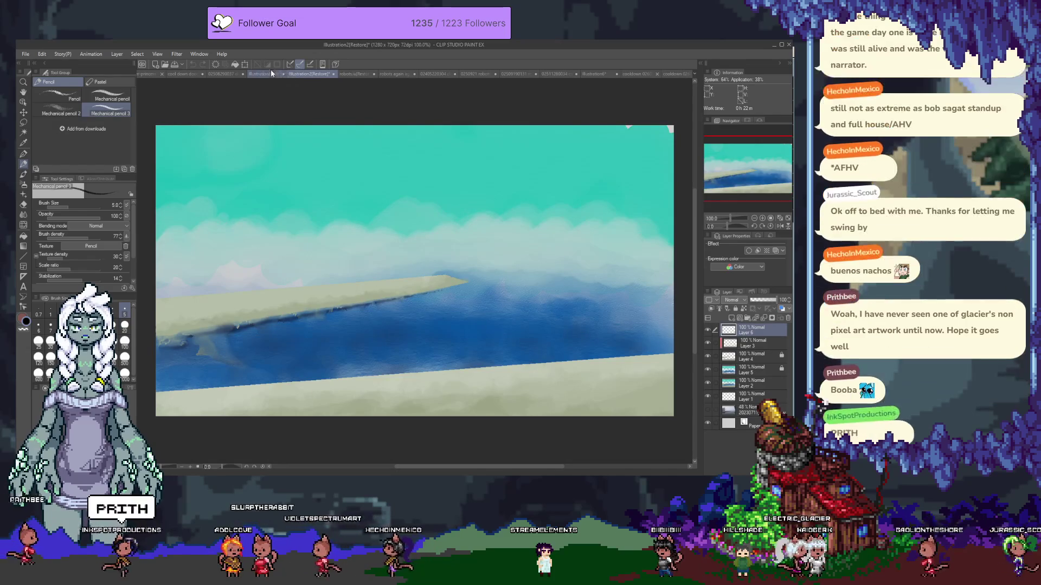
pyautogui.click(267, 75)
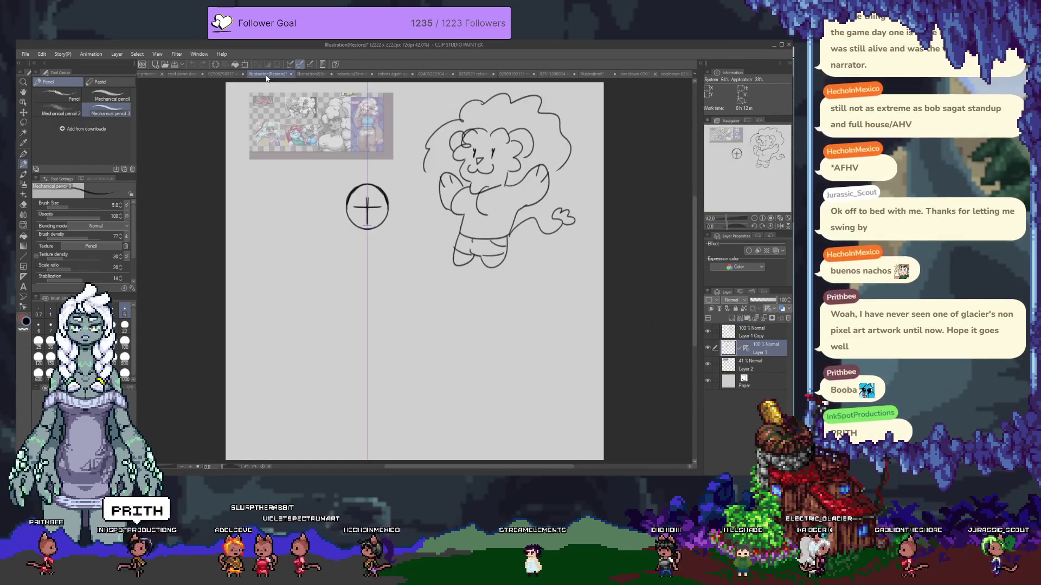
pyautogui.click(227, 75)
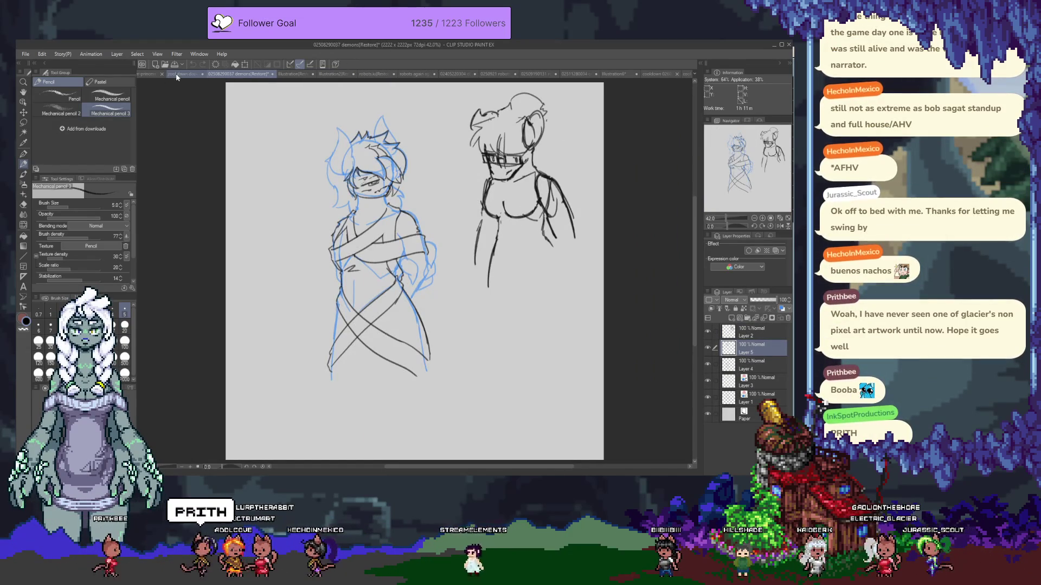